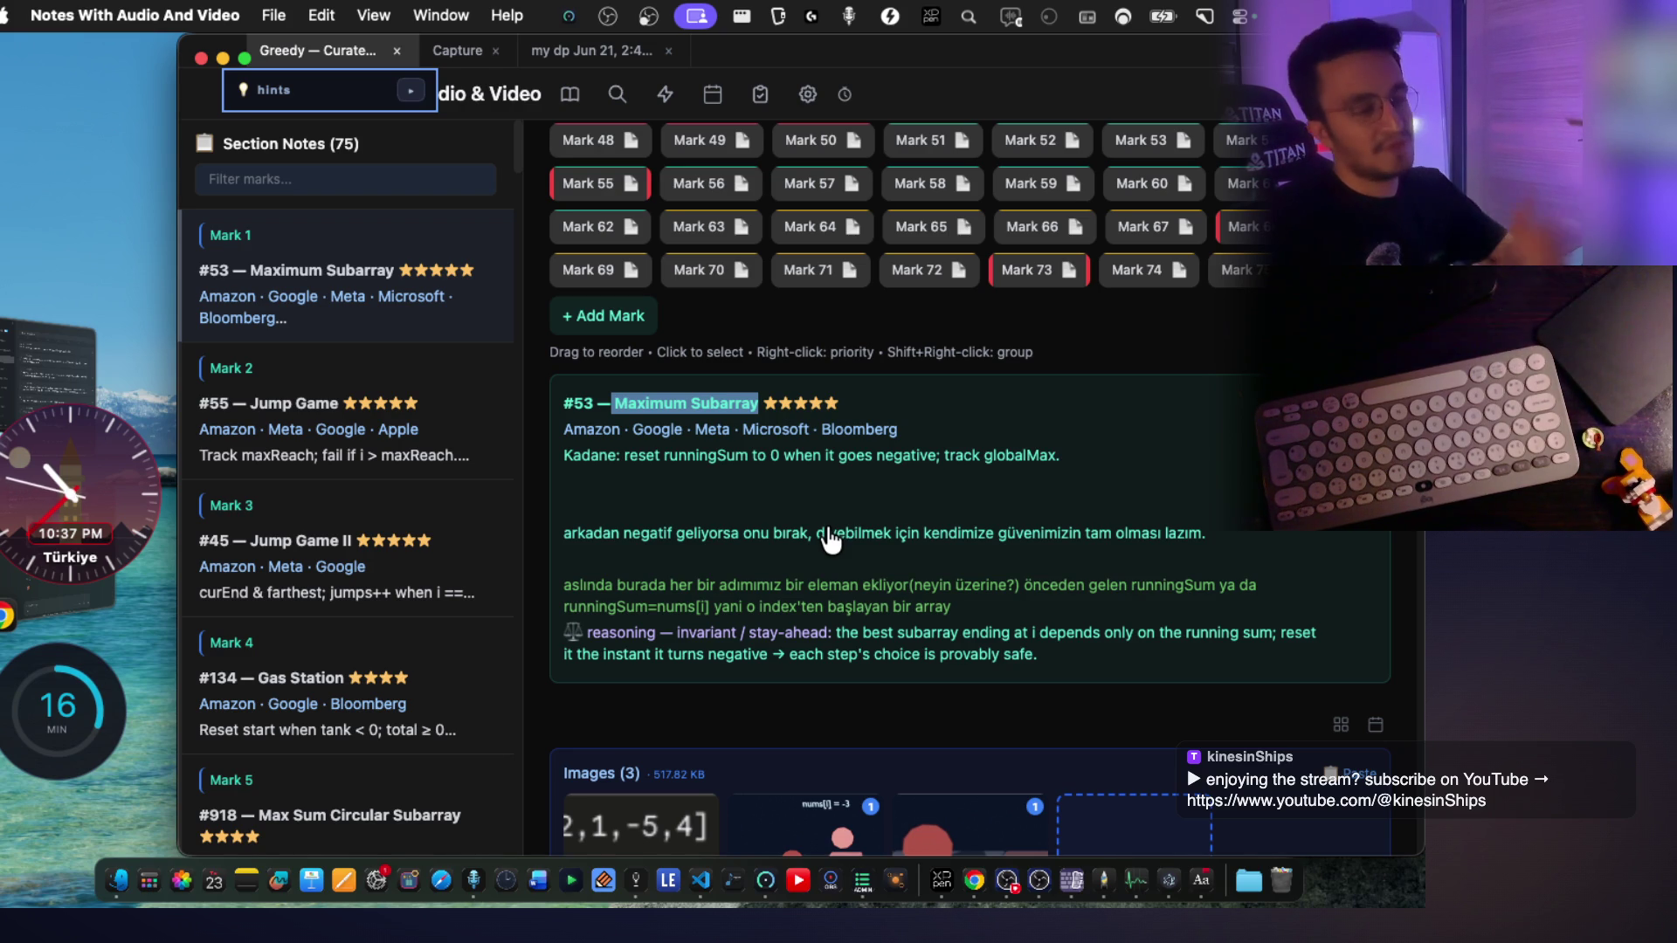
# Scroll through the #53 Maximum Subarray note and its images
pyautogui.scroll(-4, 793, 496)
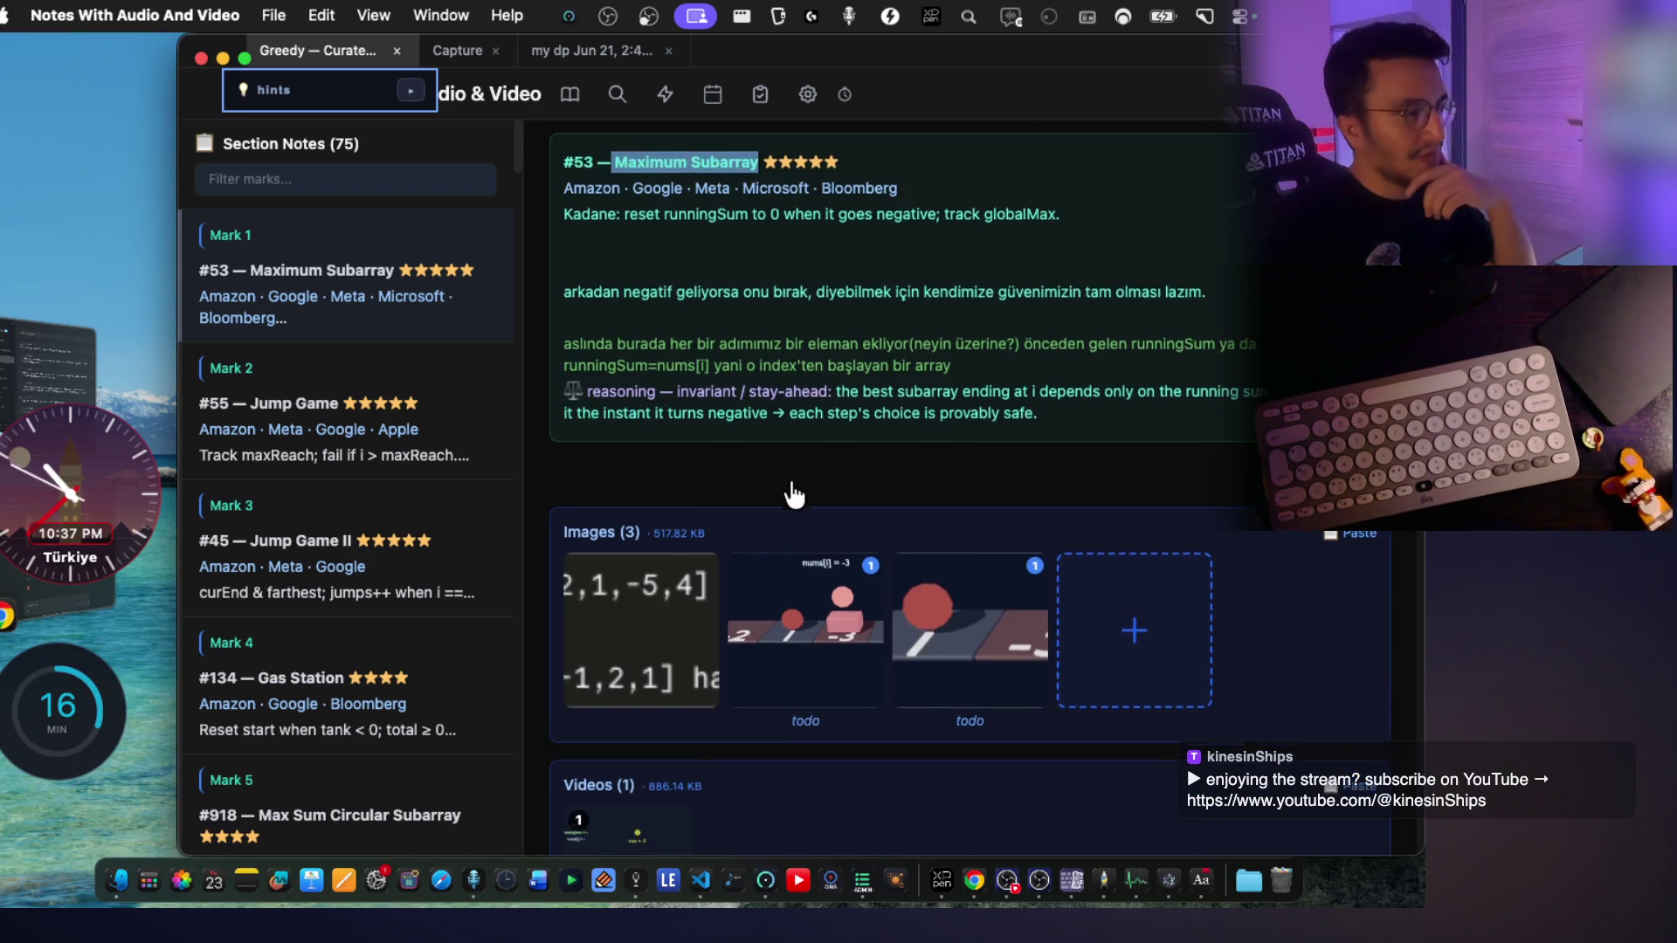
pyautogui.scroll(-2, 793, 496)
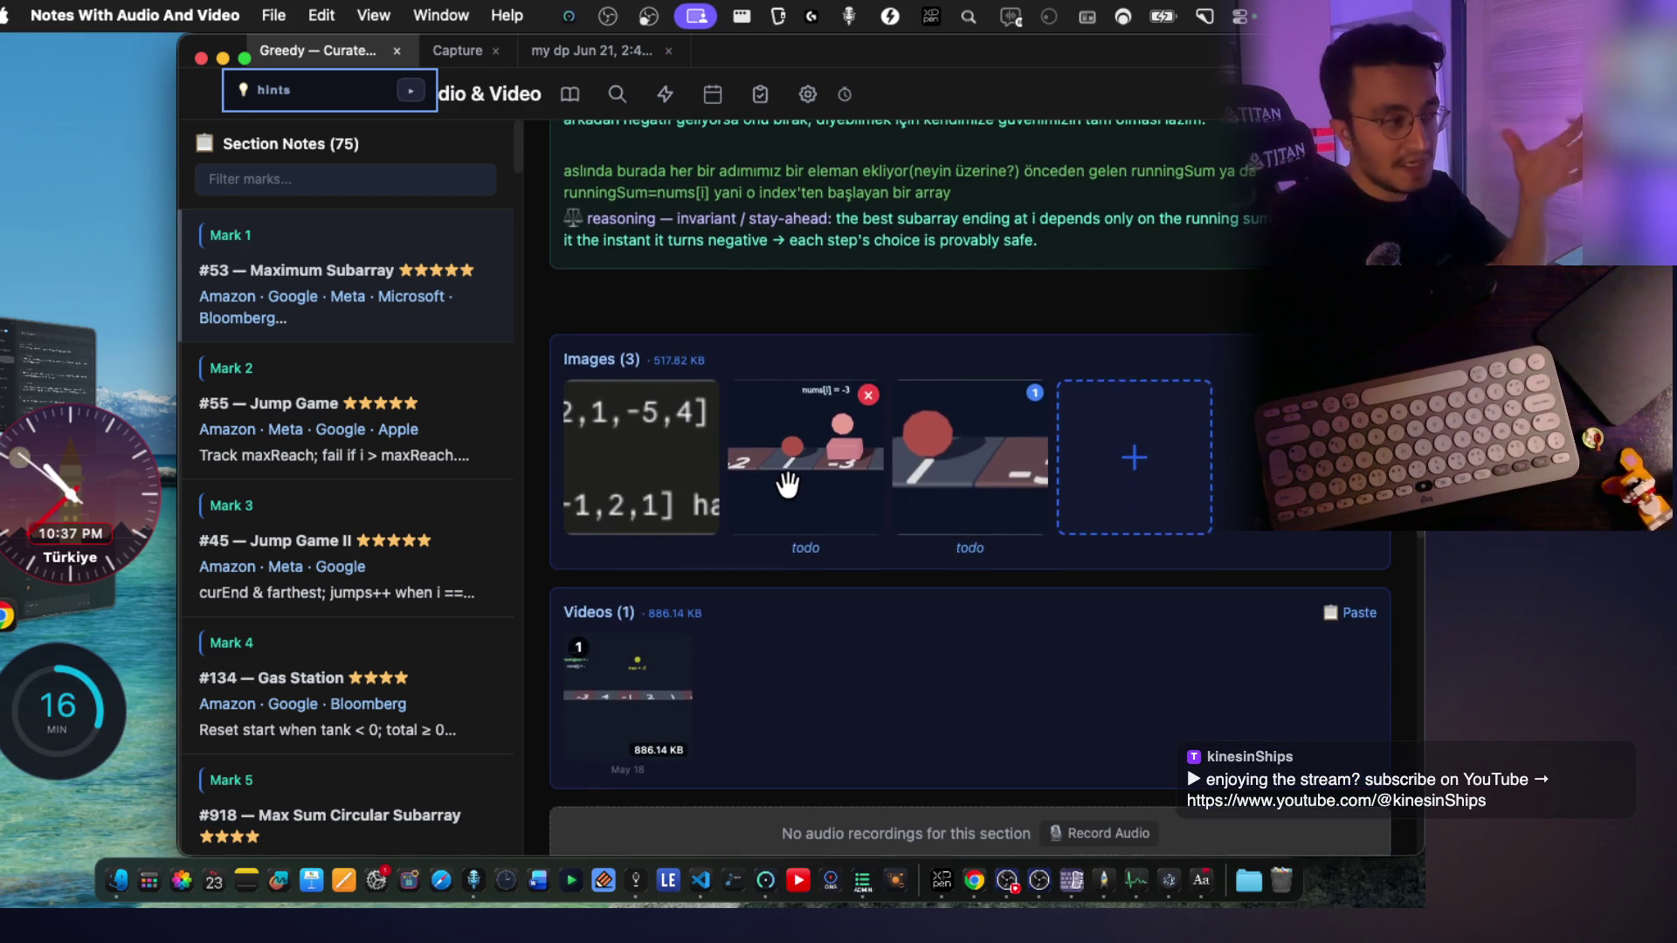
pyautogui.scroll(5, 787, 486)
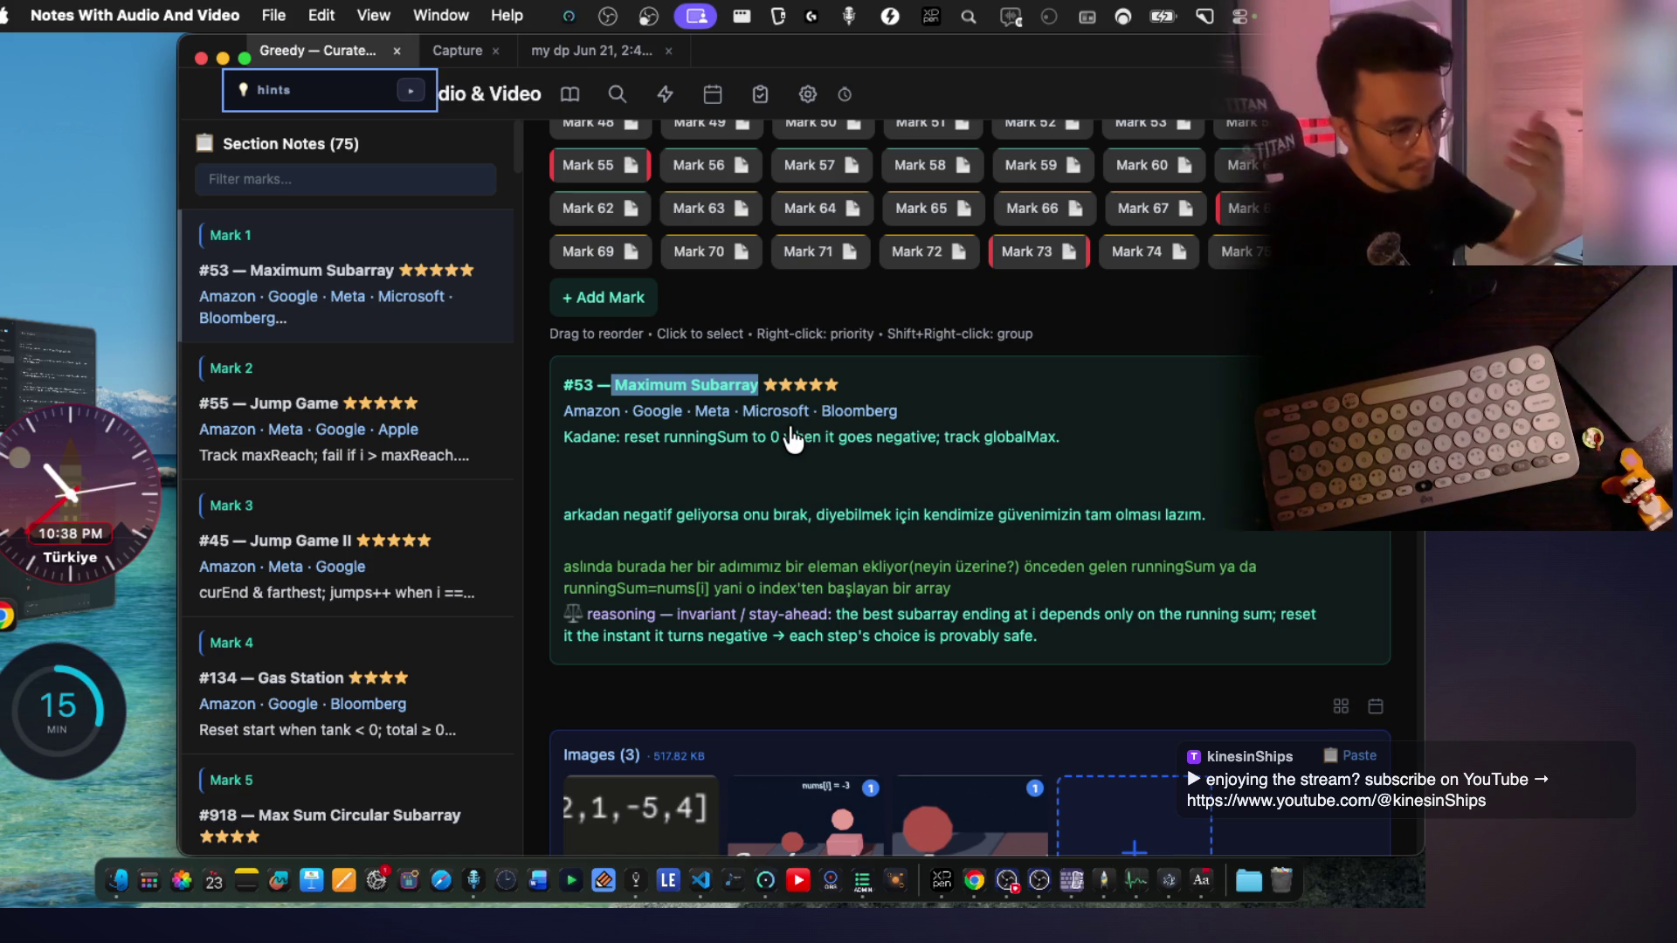
pyautogui.scroll(-5, 924, 453)
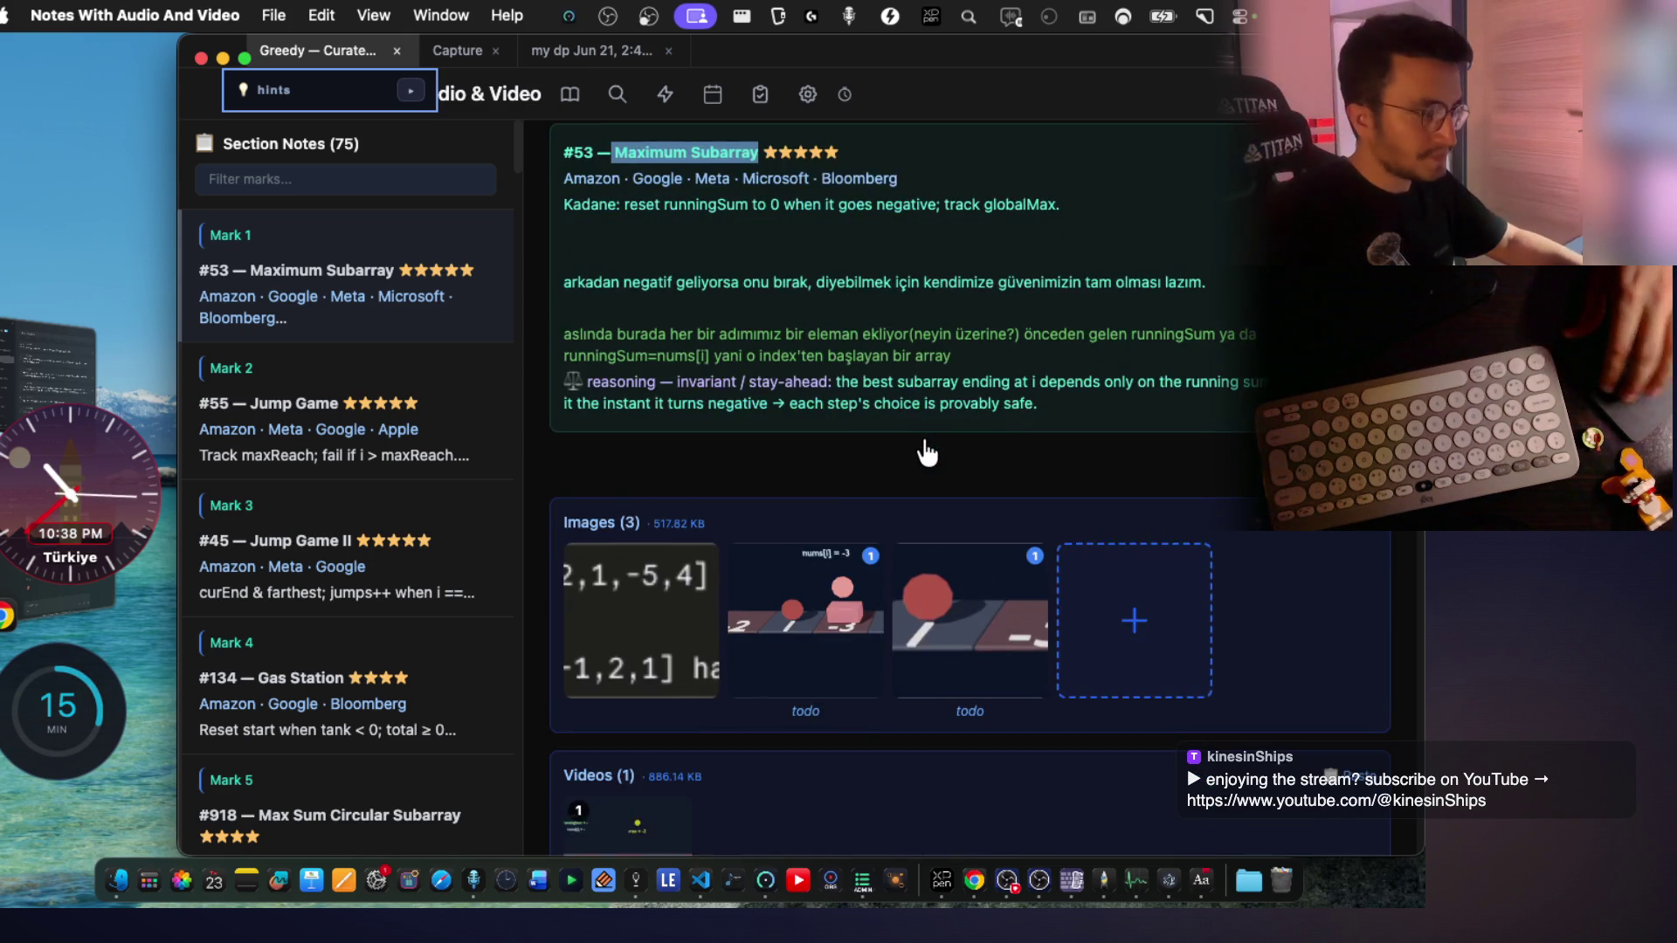
# Bring up the Your boards overview listing all seven study boards
pyautogui.press('super+o')
pyautogui.press('Escape')
pyautogui.scroll(4, 873, 430)
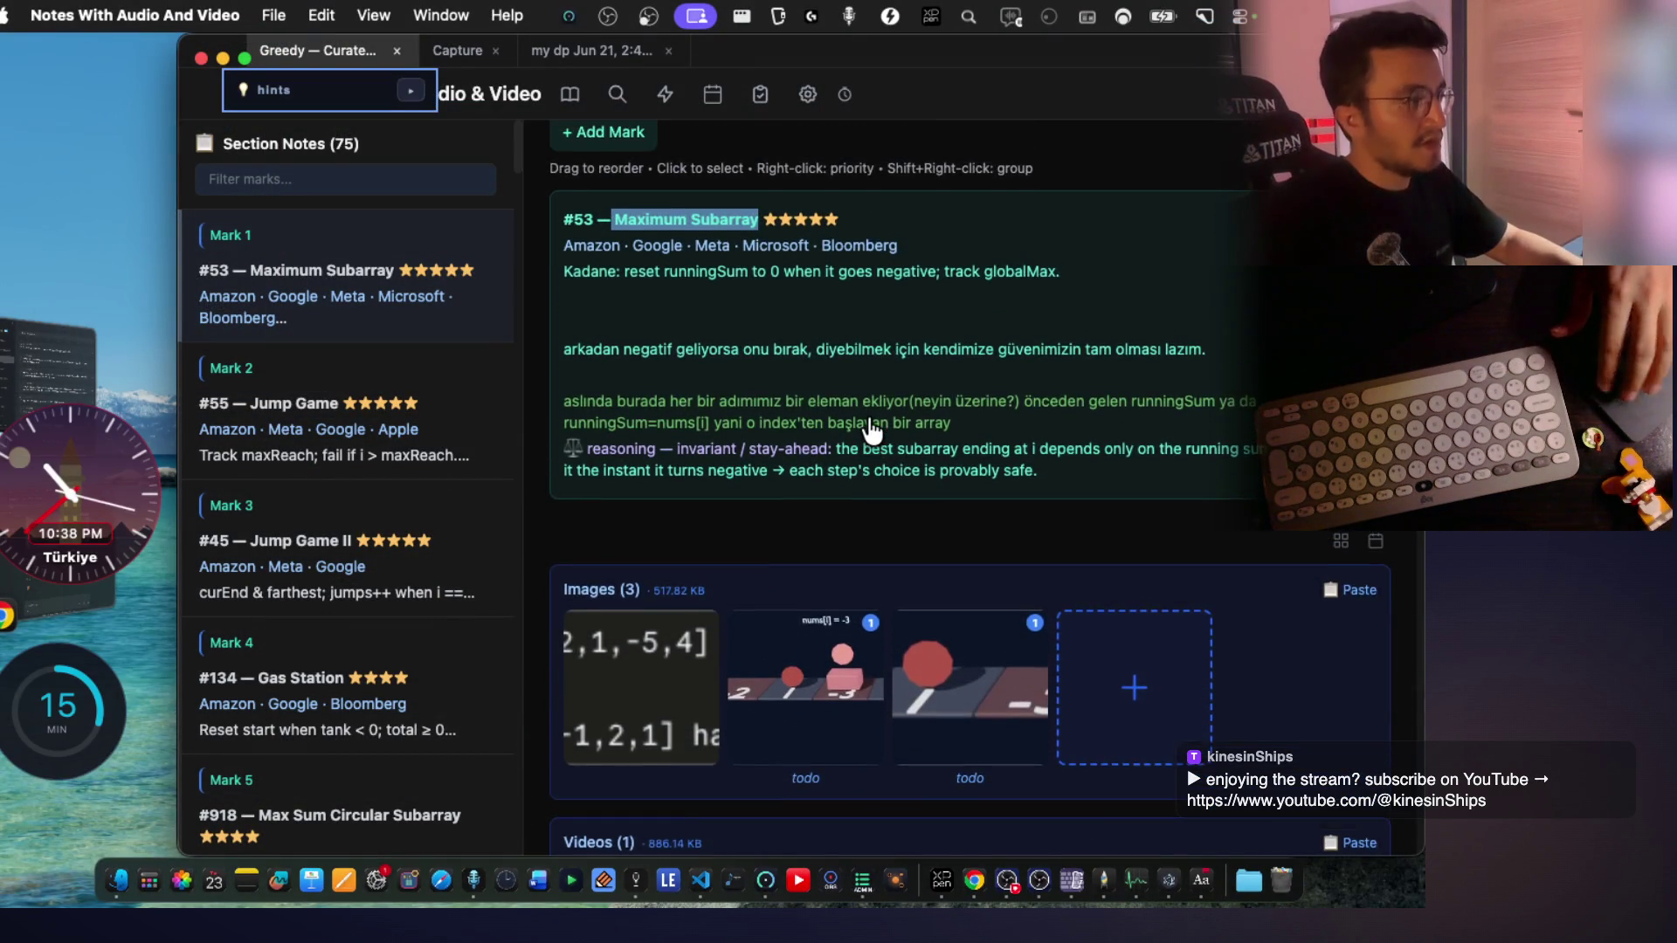
pyautogui.press('super+o')
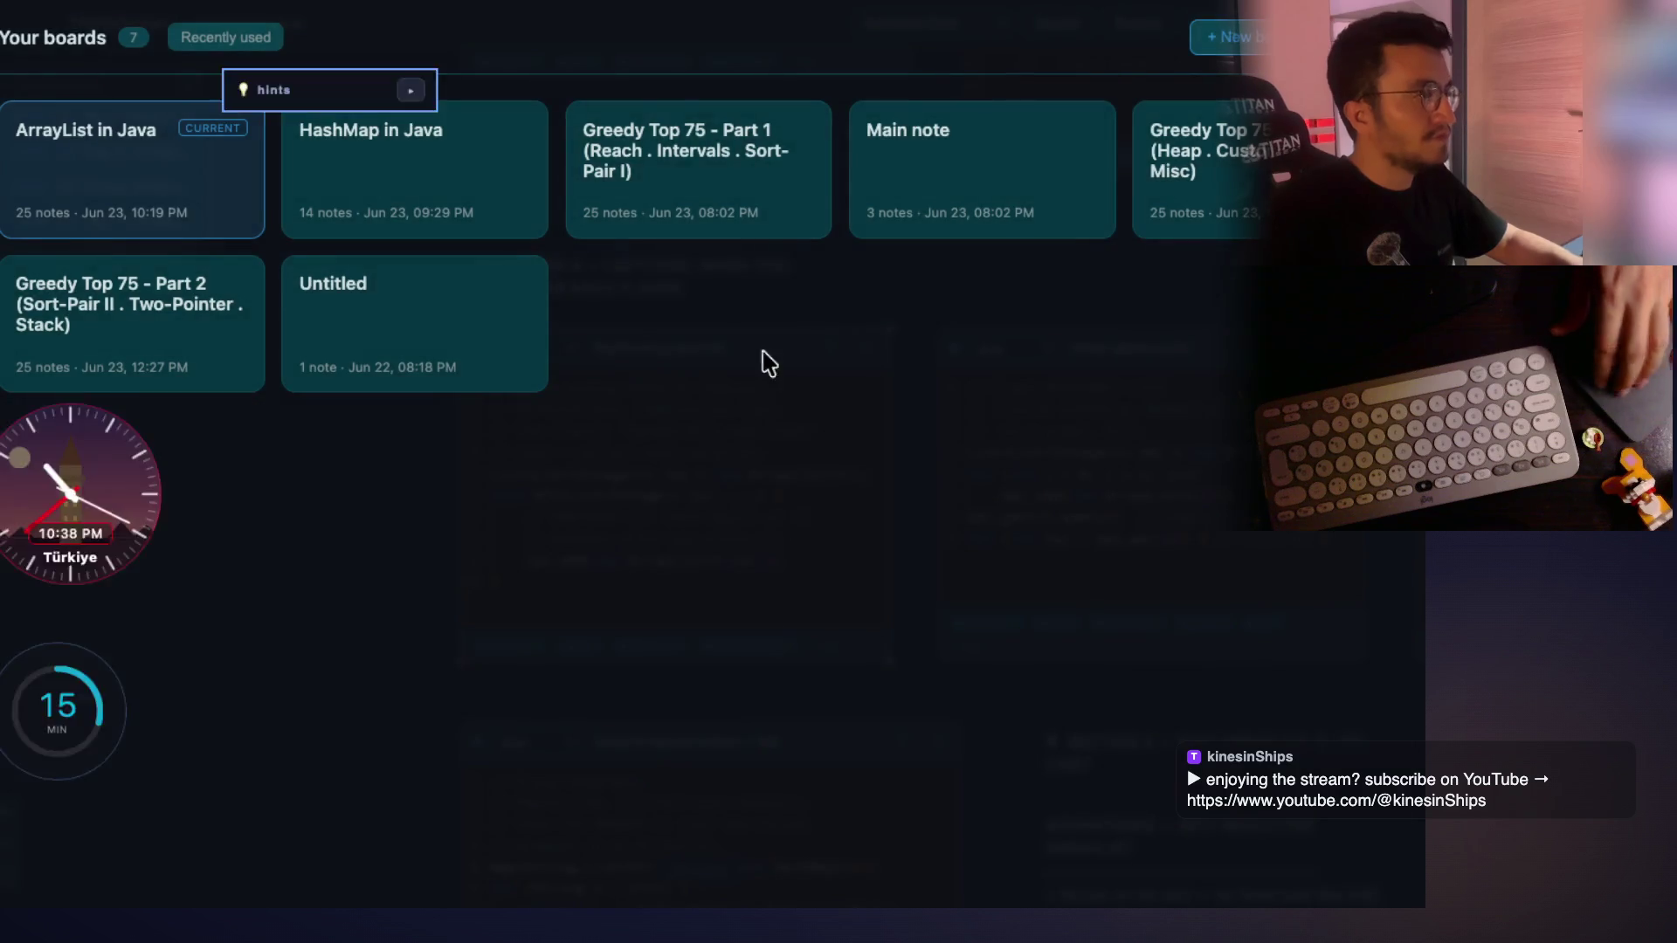
# Switch to the StreamArena live code room and dismiss the enlarged code submission
pyautogui.press('super+Tab')
pyautogui.click(131, 28)
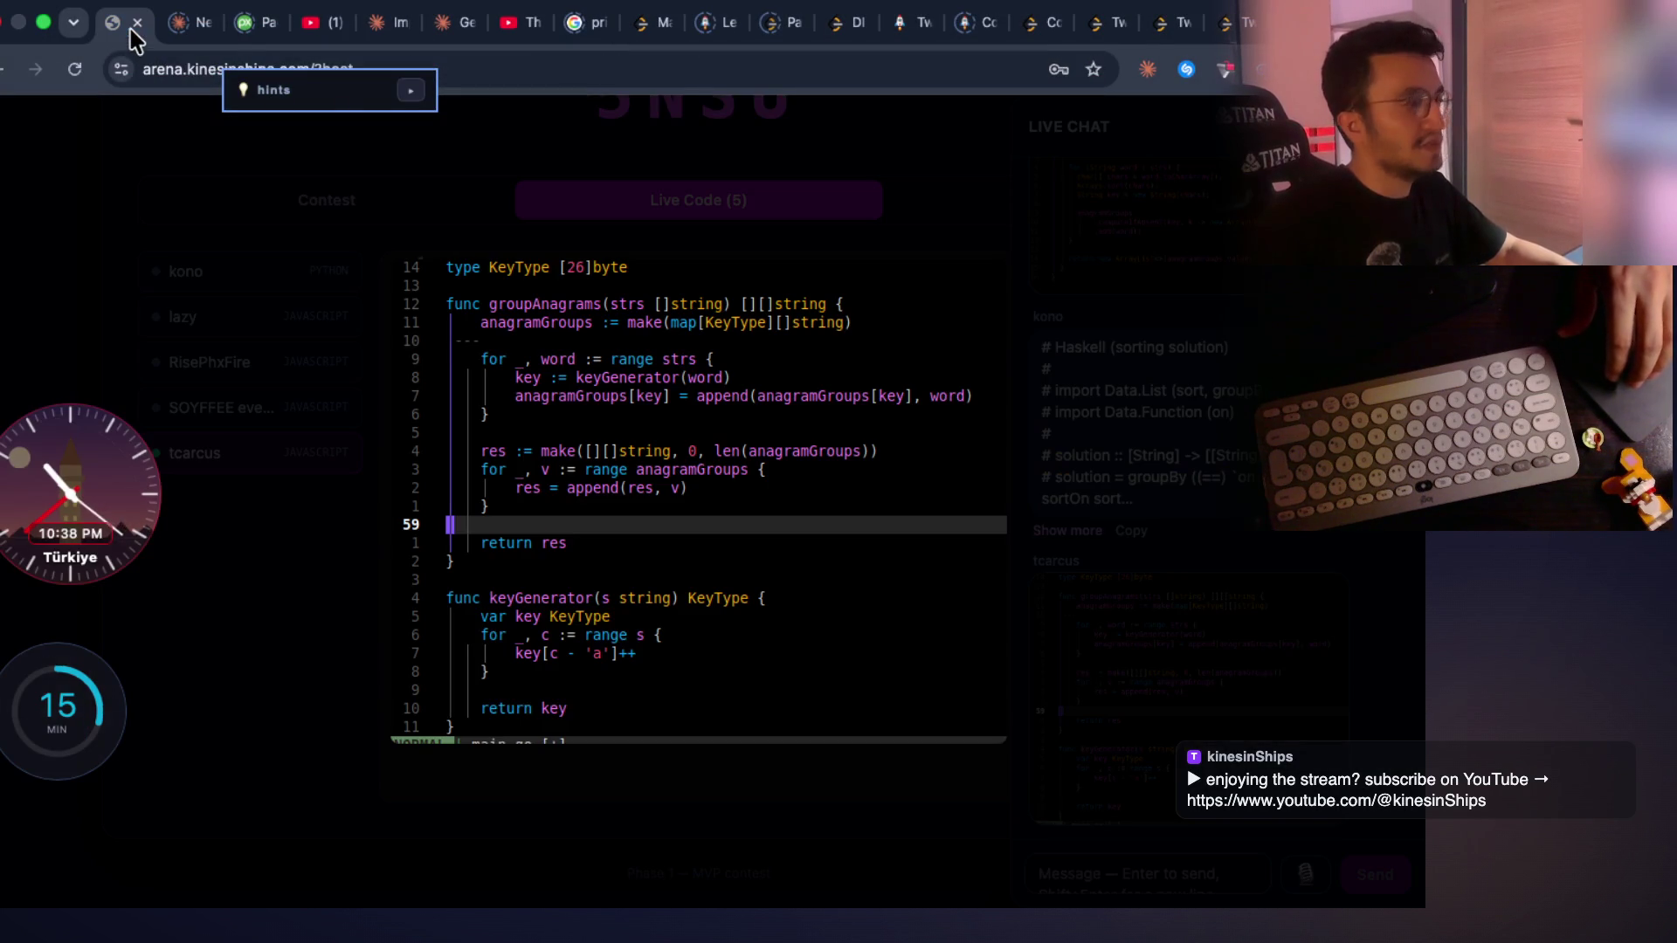
pyautogui.press('Escape')
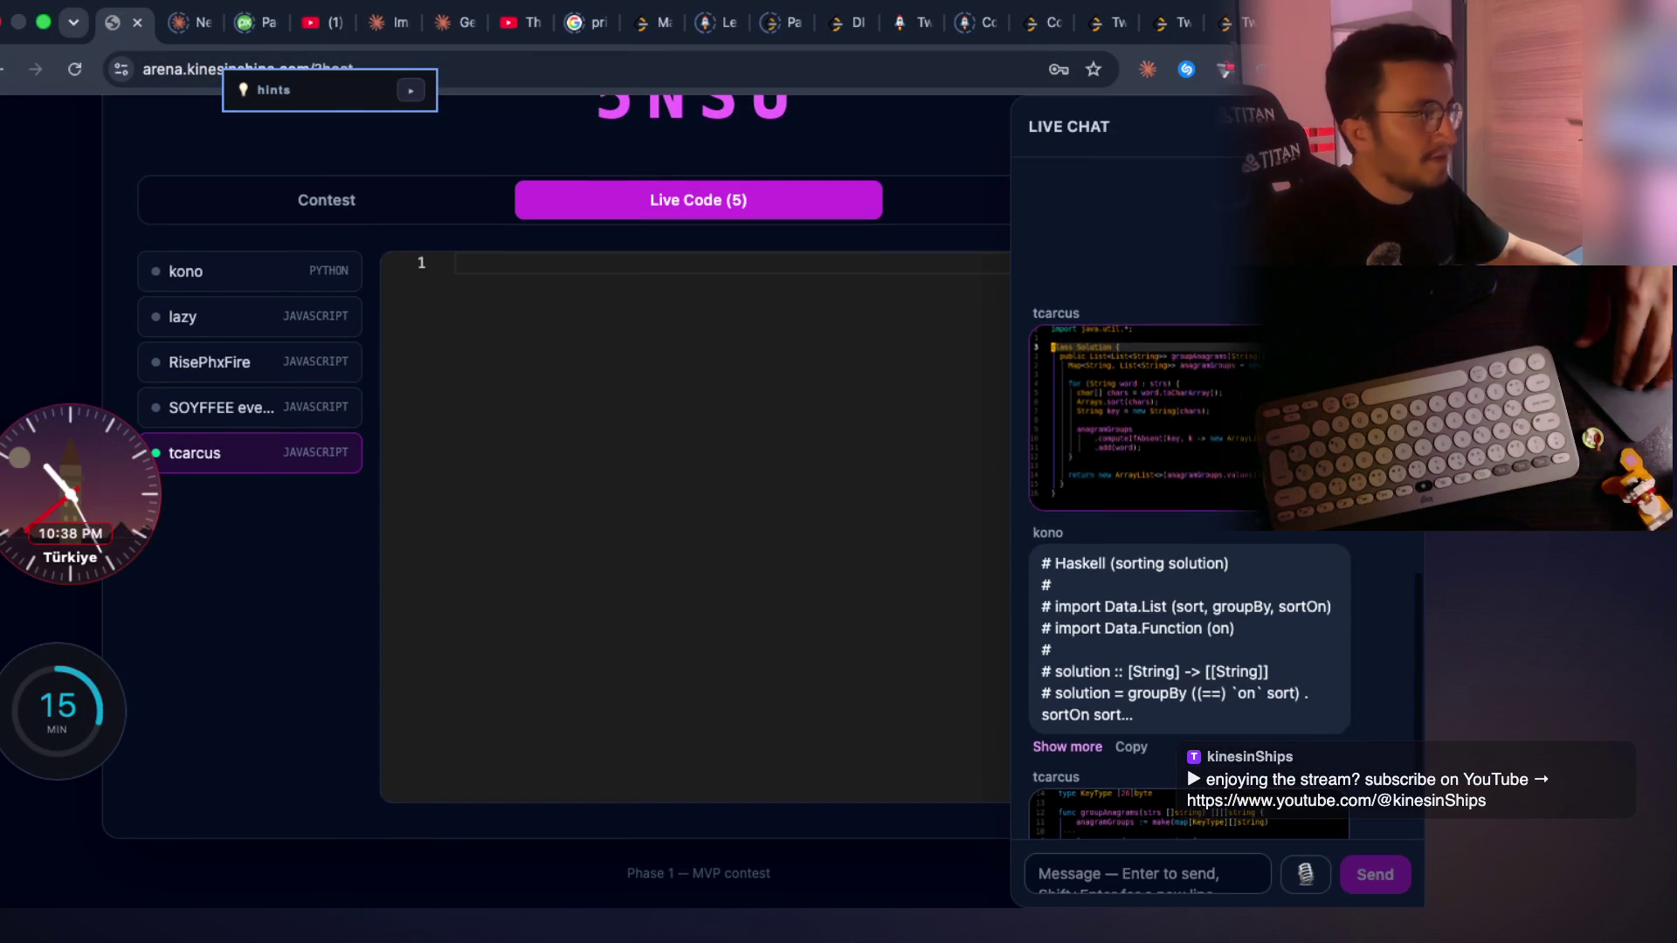
pyautogui.scroll(3, 1003, 201)
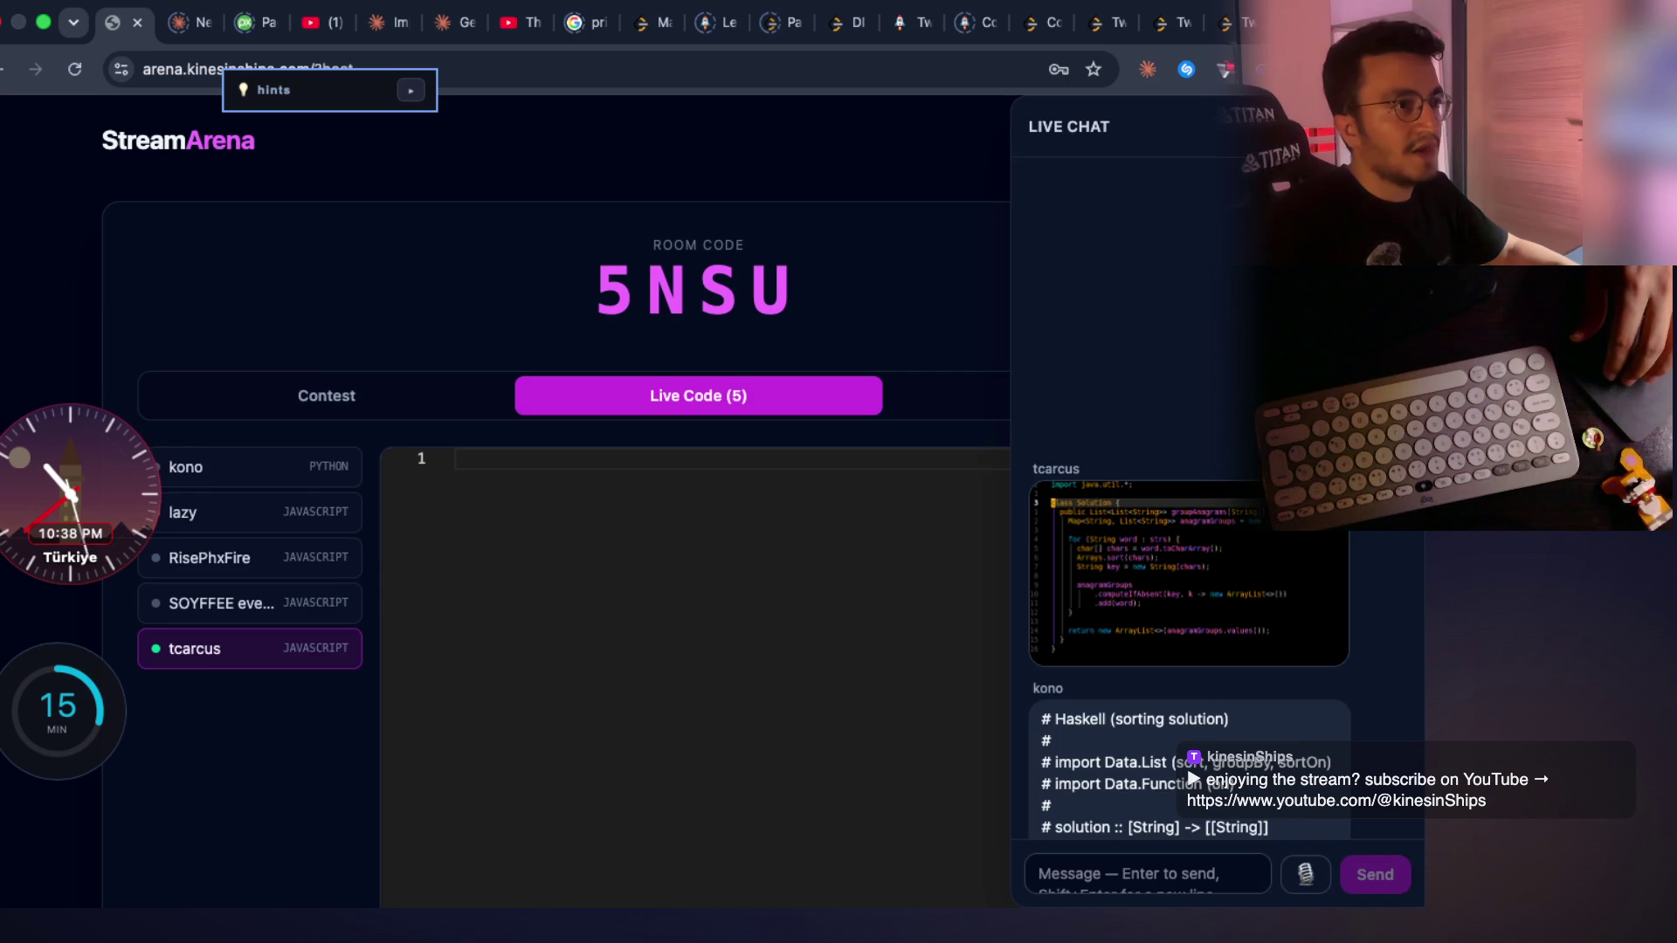
# Toggle the live chat panel off and back on, and scroll through its messages
pyautogui.click(1004, 199)
pyautogui.click(1142, 156)
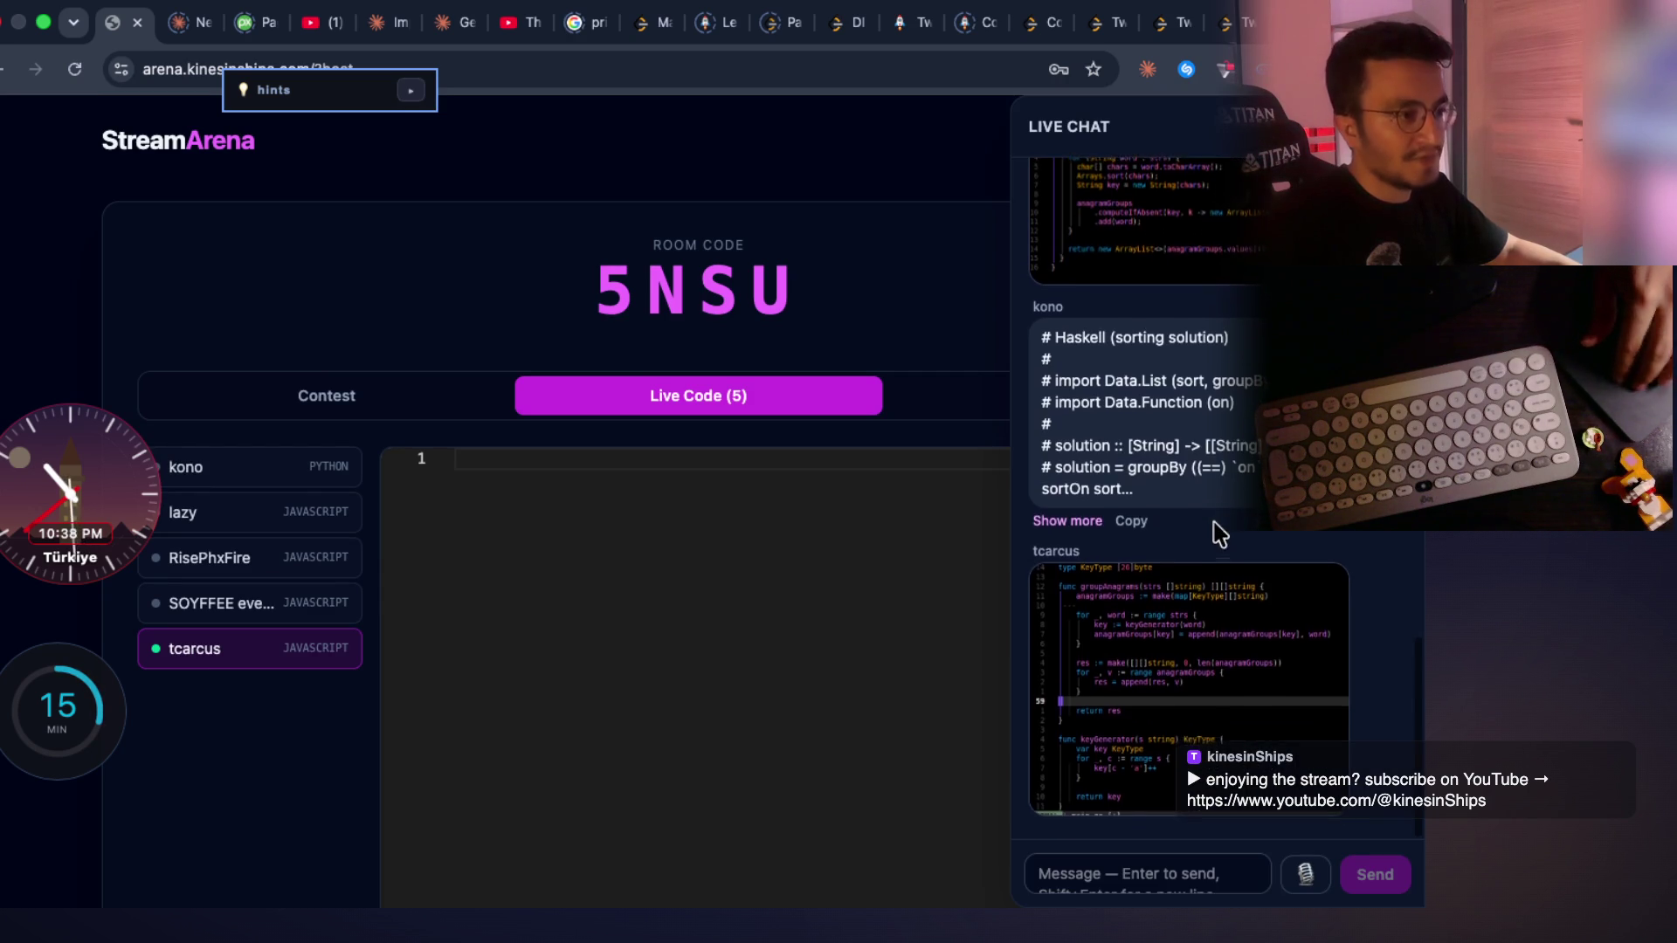
pyautogui.scroll(5, 1219, 534)
pyautogui.scroll(5, 1218, 535)
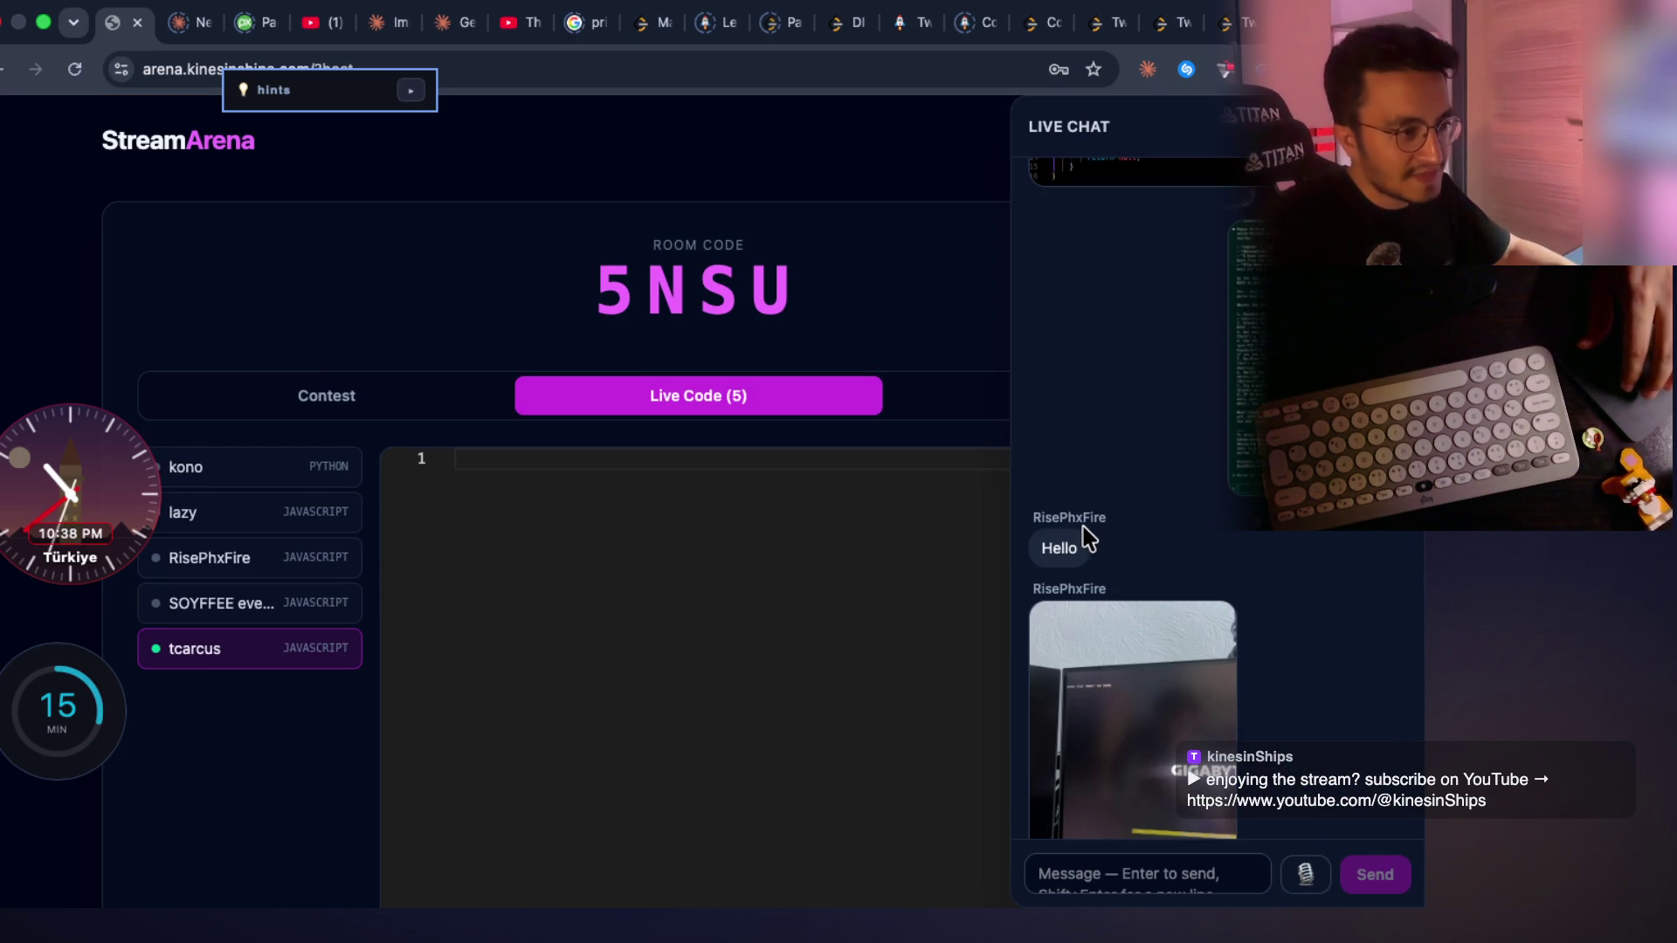
pyautogui.scroll(-5, 1127, 559)
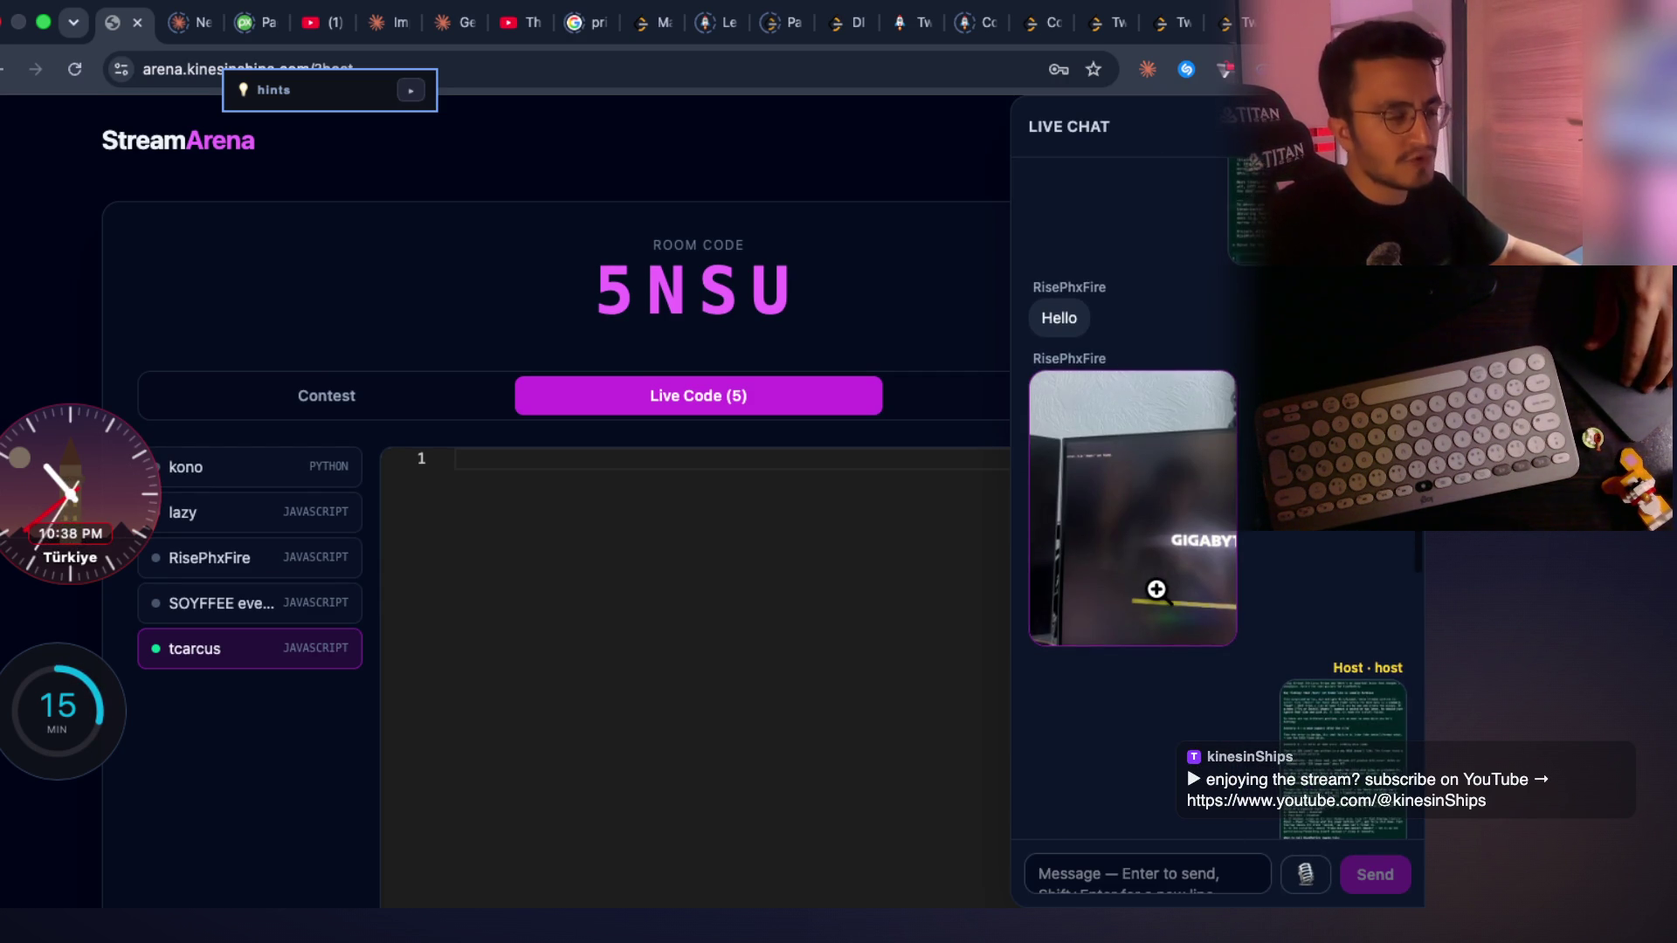
pyautogui.scroll(-2, 1185, 603)
# Enlarge the viewer's troubleshooting screenshot, close it, and return to the study notes
pyautogui.click(1336, 428)
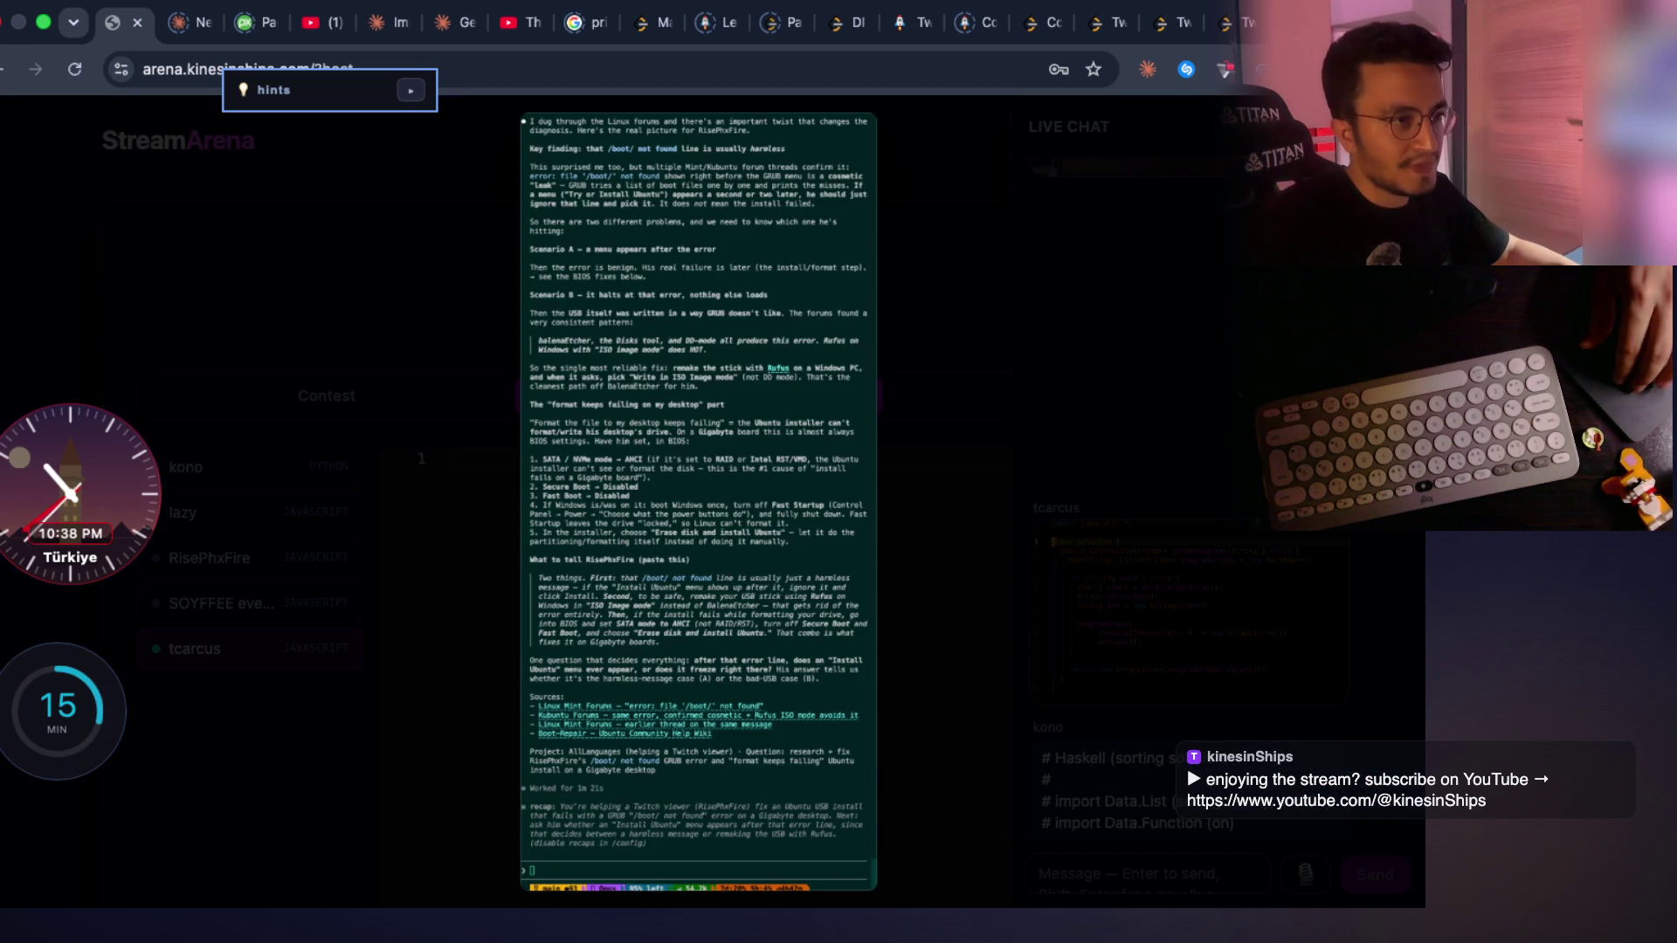
pyautogui.scroll(3, 706, 450)
pyautogui.scroll(-5, 716, 454)
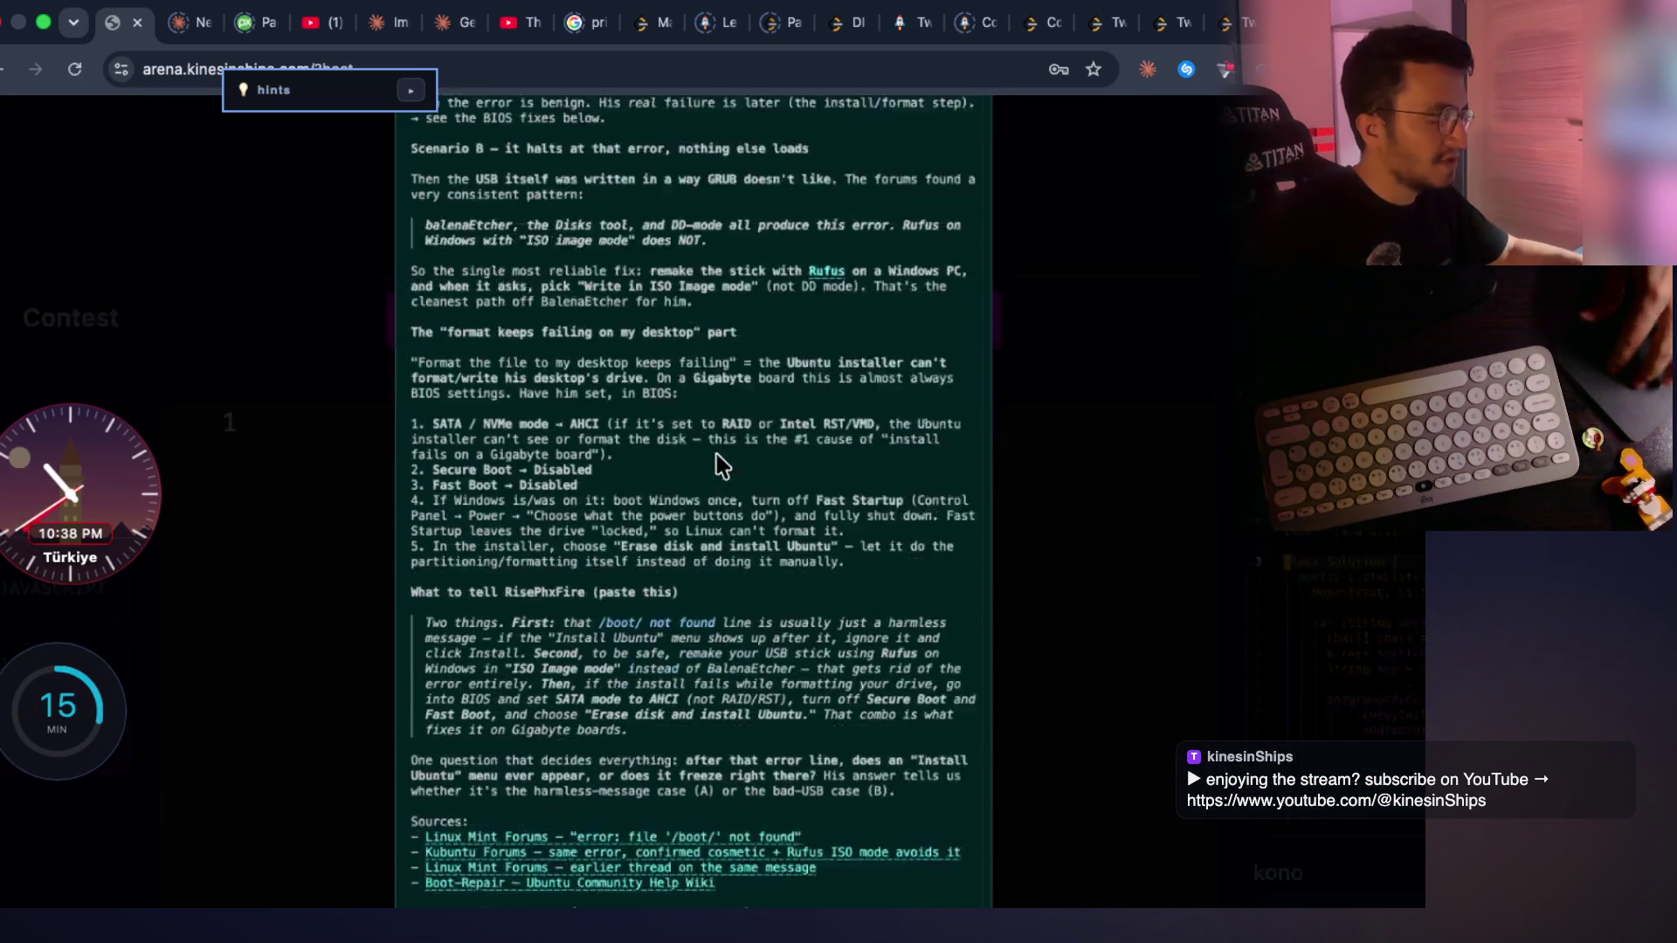
pyautogui.scroll(10, 721, 471)
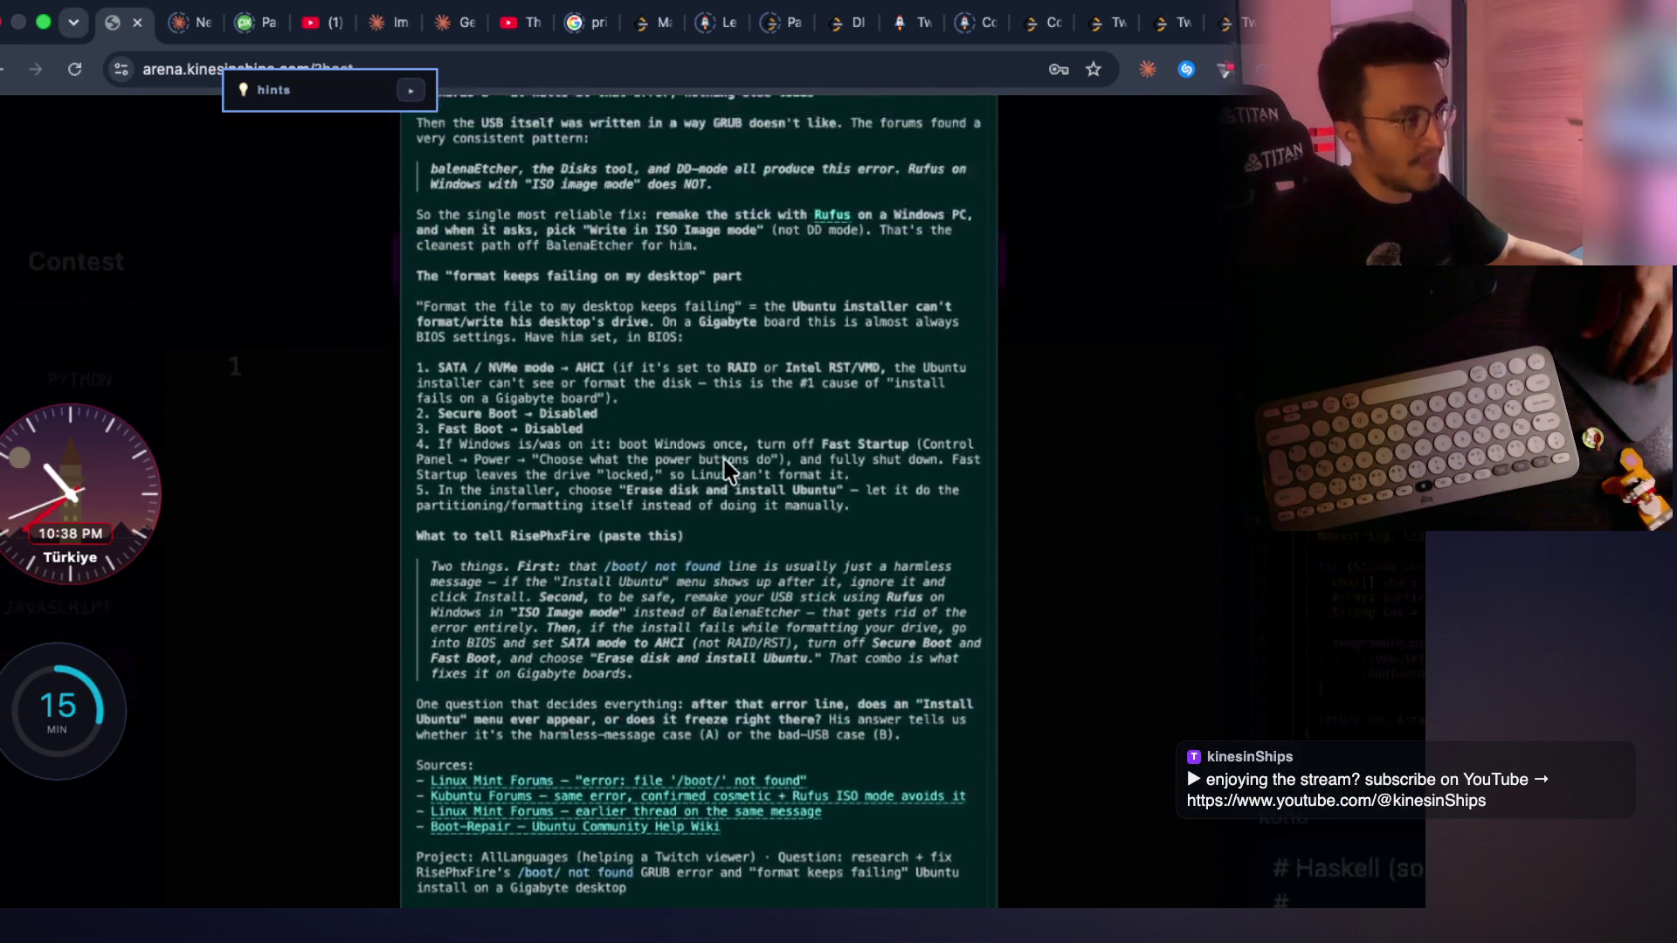
pyautogui.click(1034, 311)
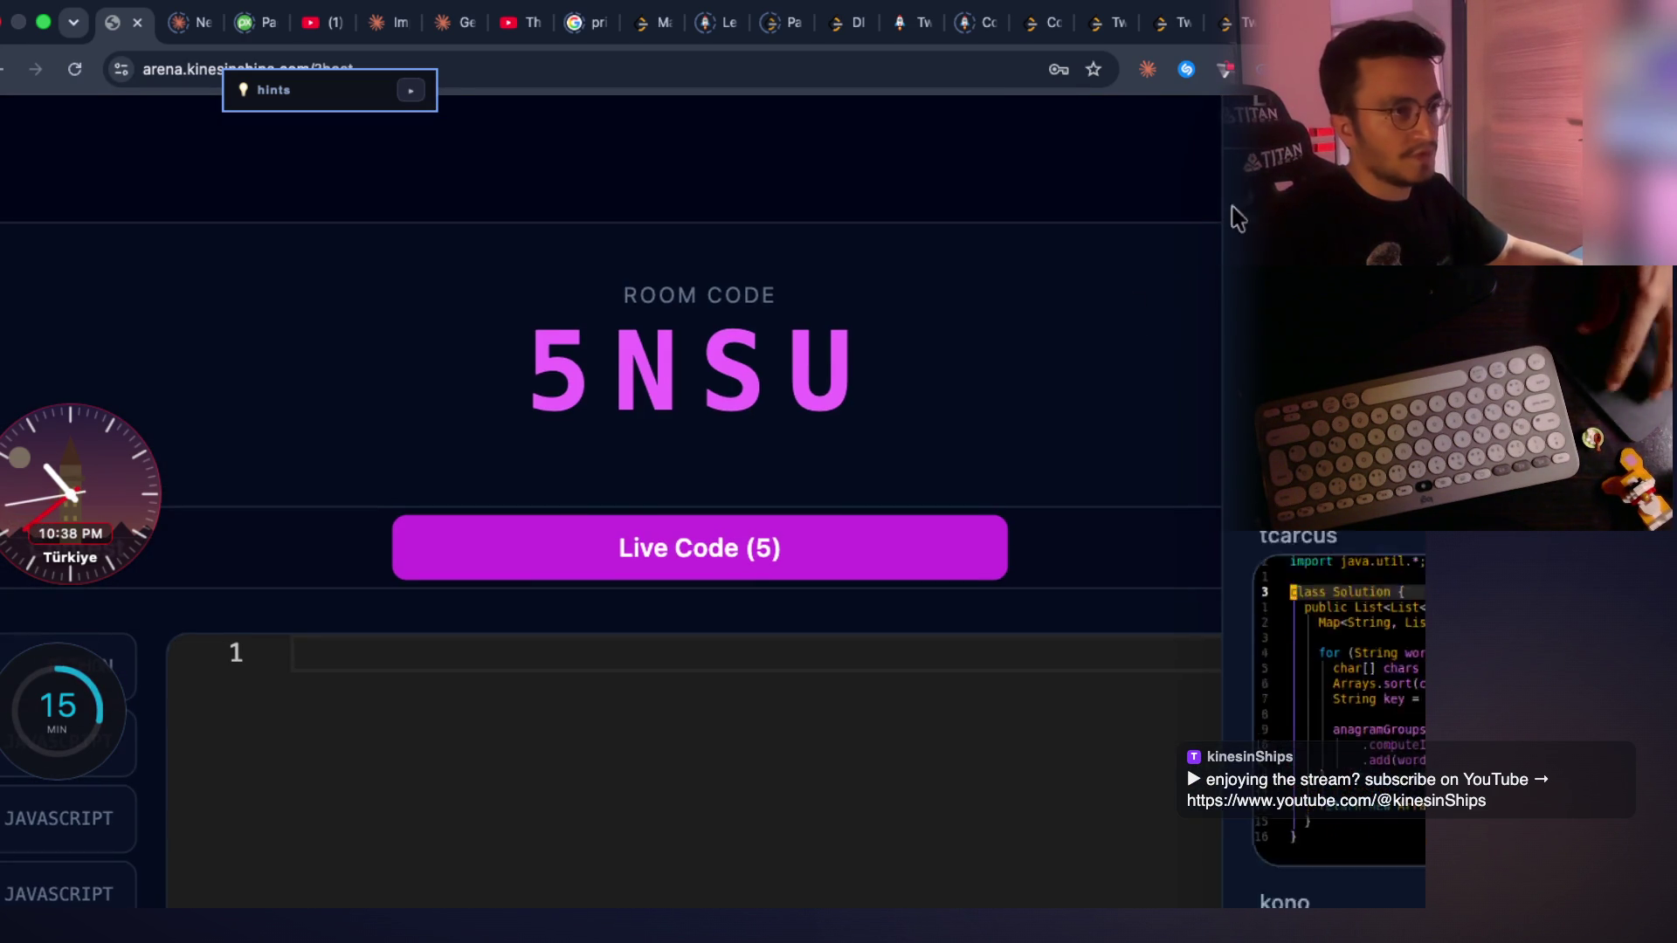
pyautogui.scroll(-5, 998, 385)
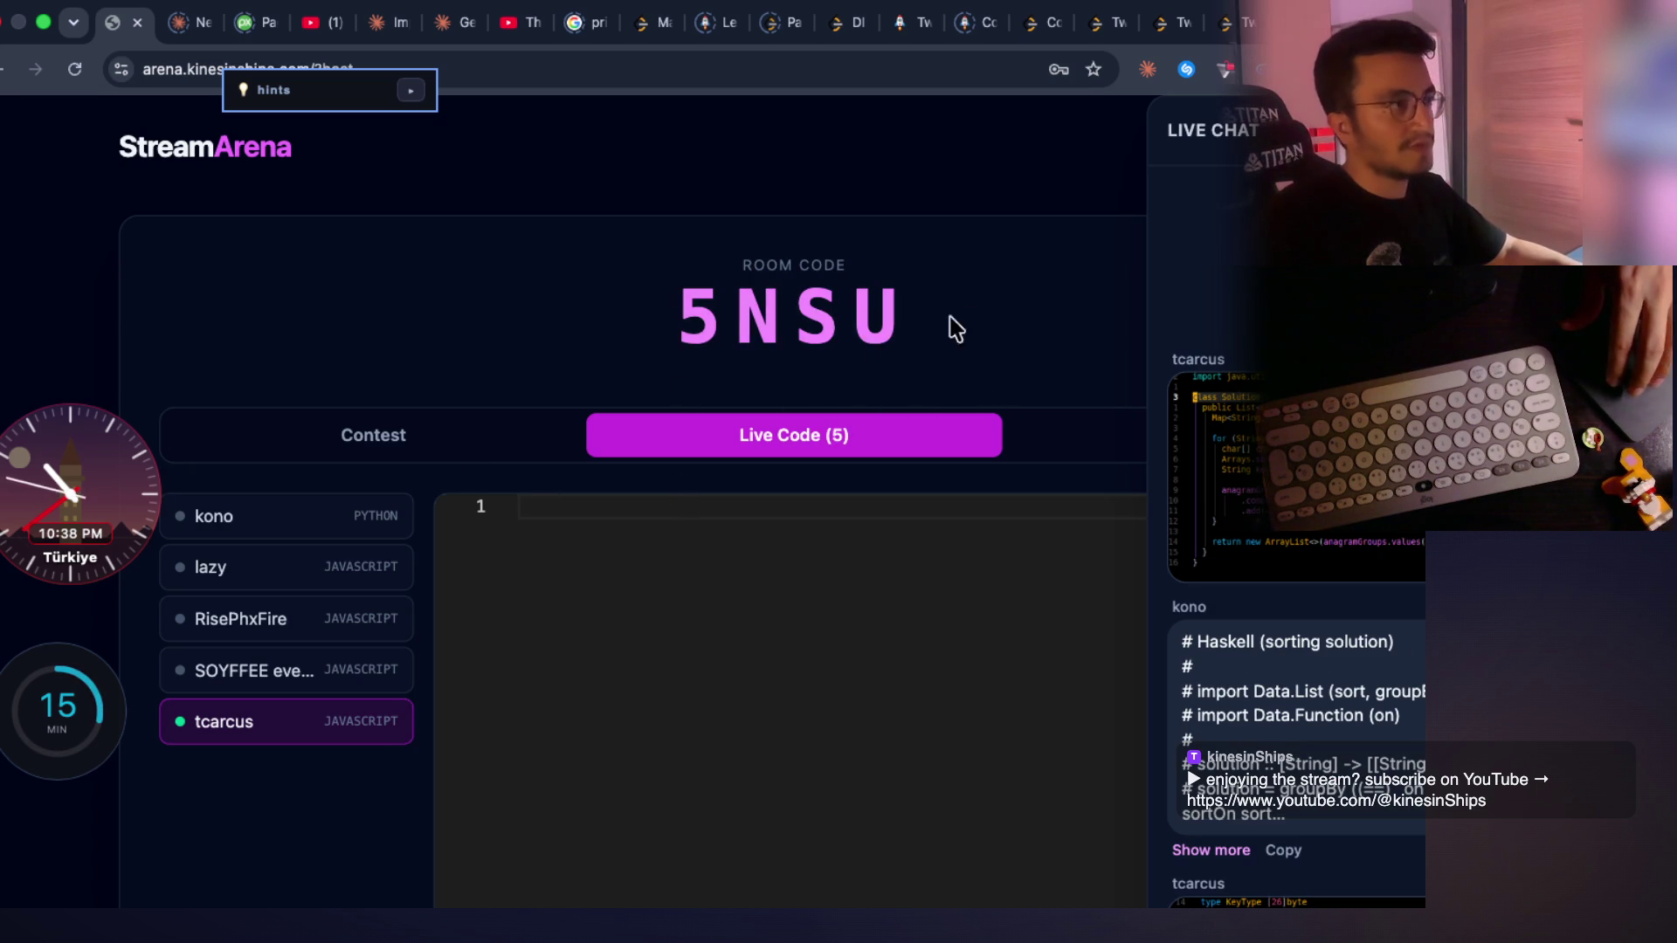
pyautogui.press('super+grave')
pyautogui.press('super+grave')
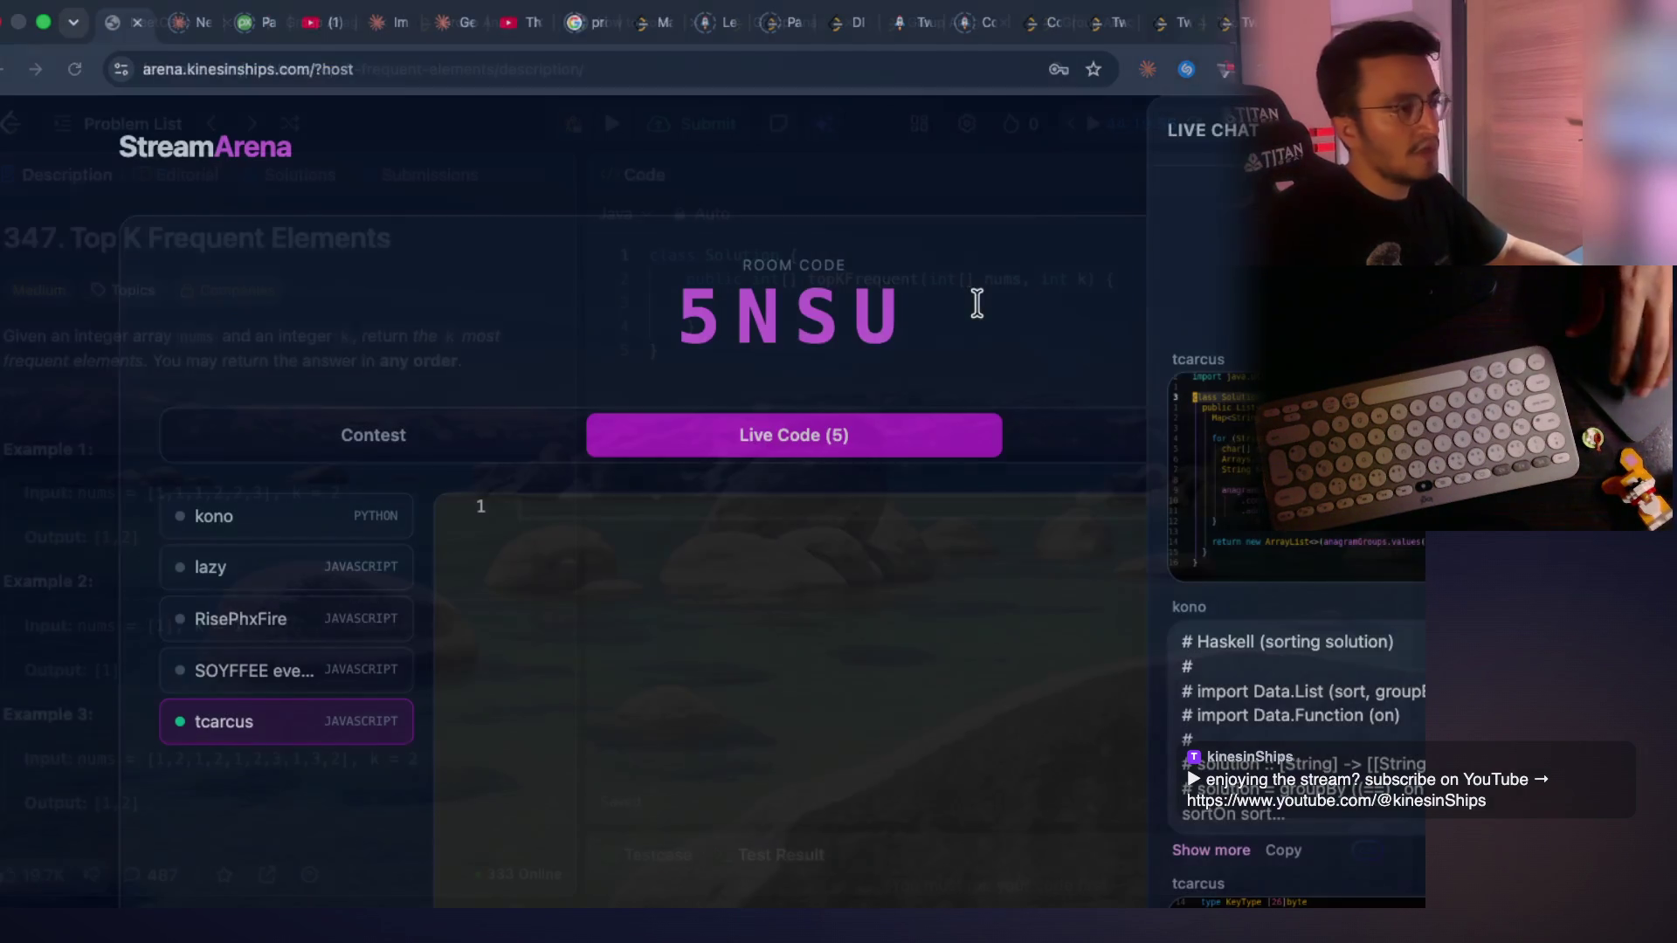
pyautogui.press('super+grave')
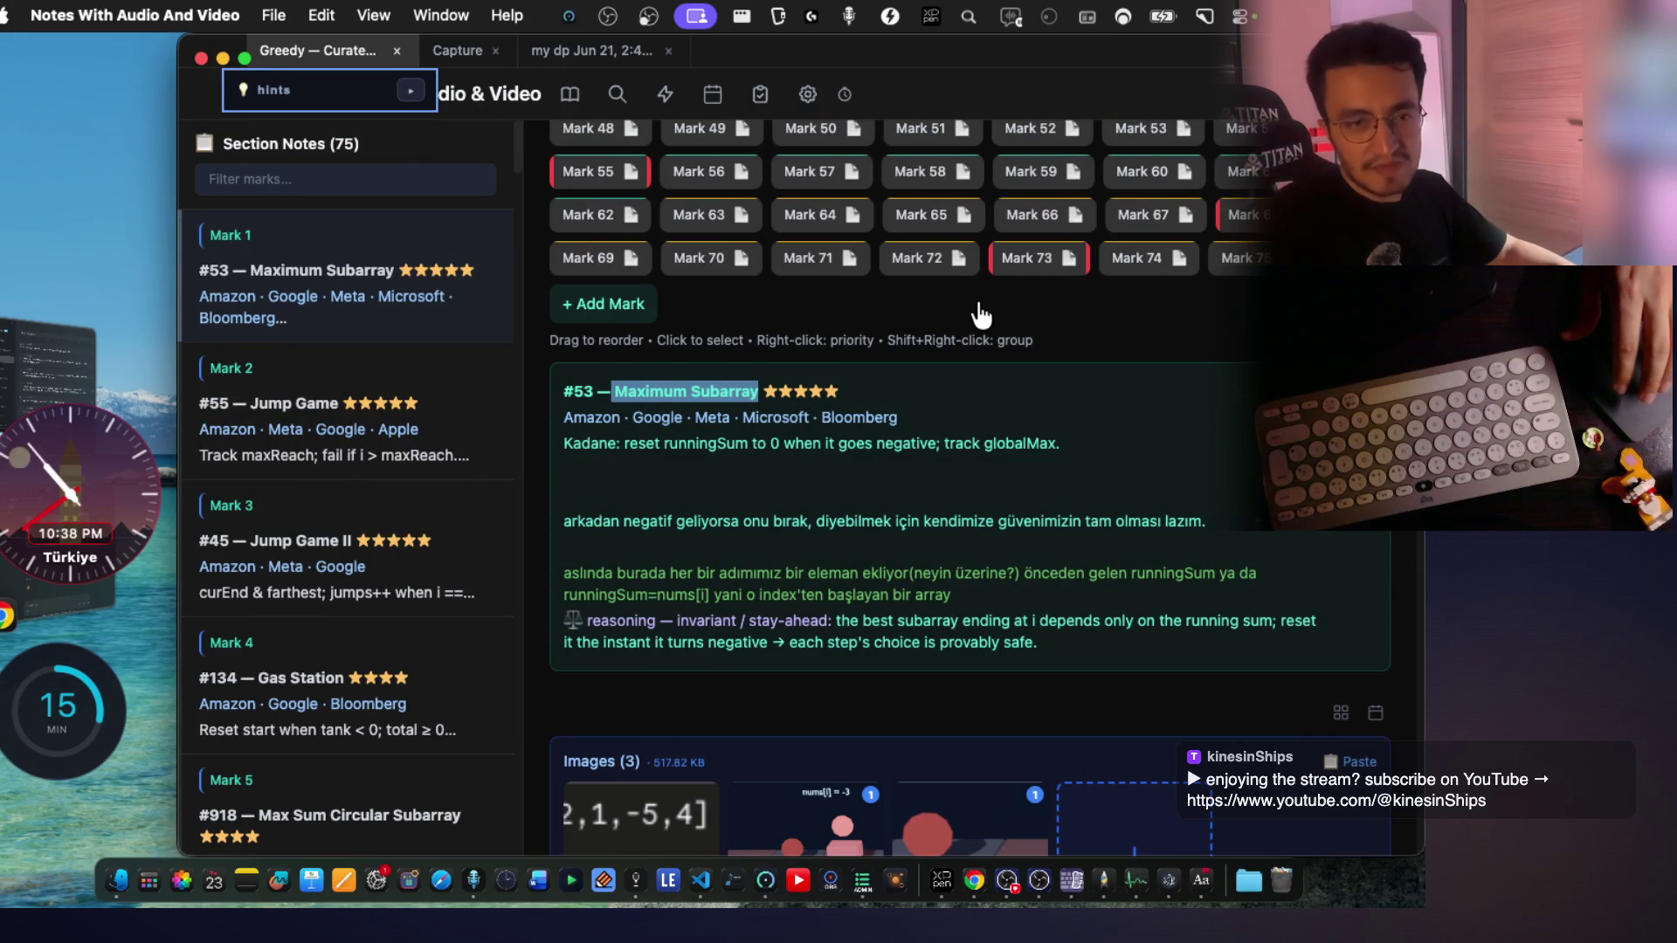
# Select the words 'Maximum Subarray' in the note title and show the seven-board overview
pyautogui.scroll(-3, 927, 432)
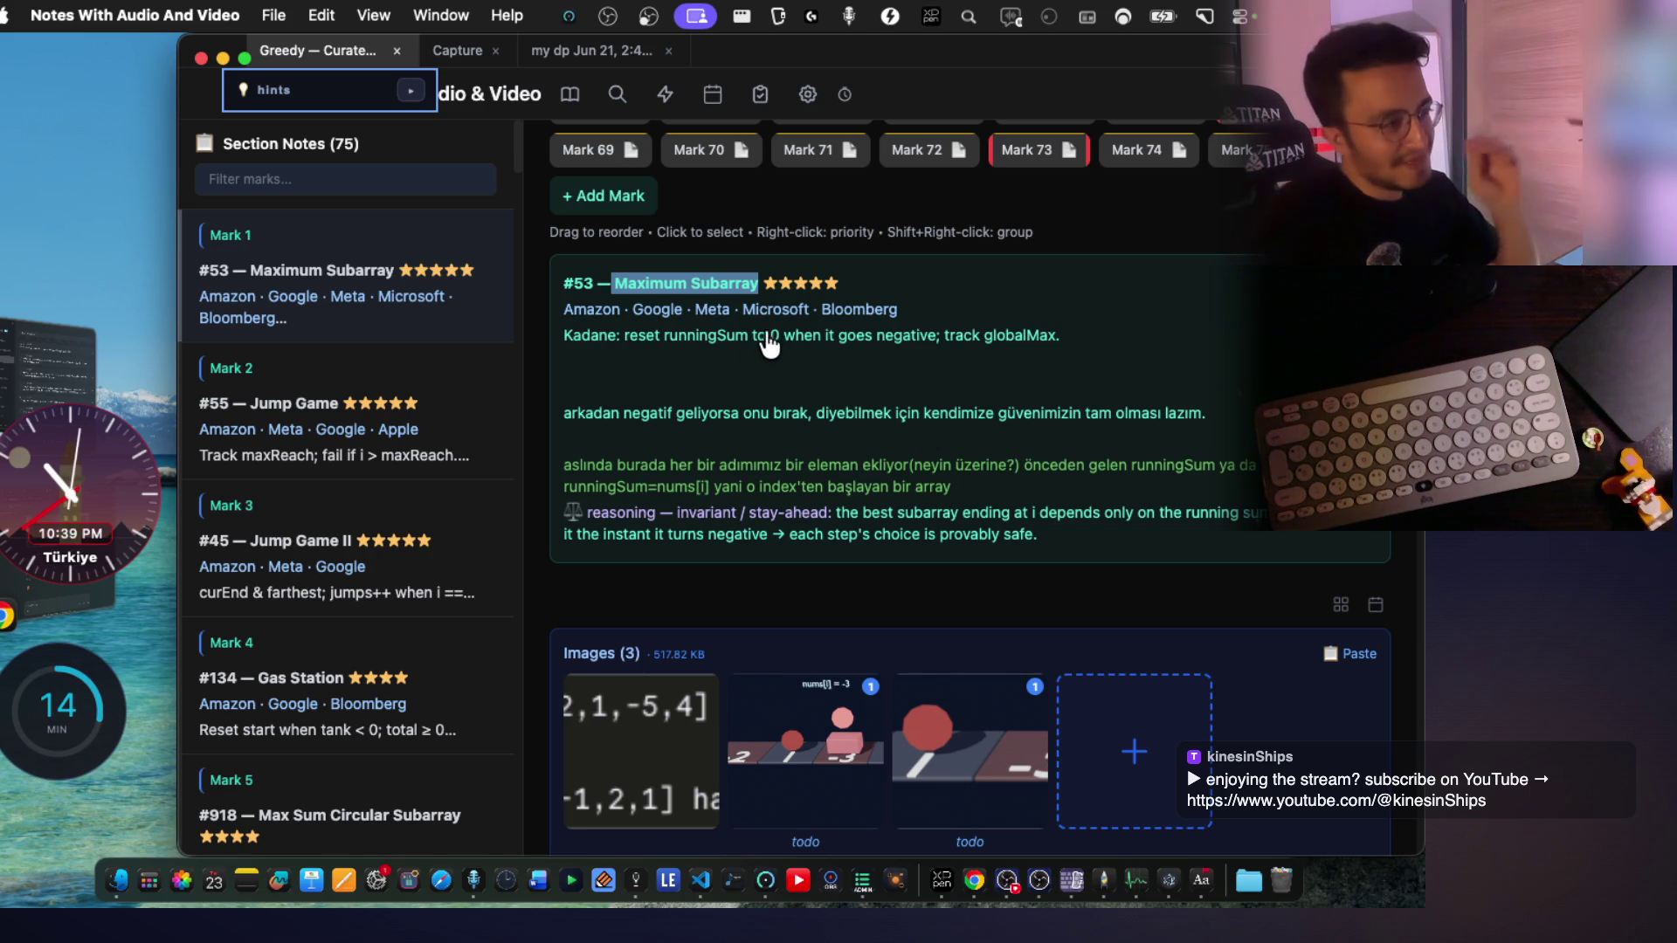
pyautogui.click(756, 343)
pyautogui.moveTo(758, 283); pyautogui.dragTo(622, 288)
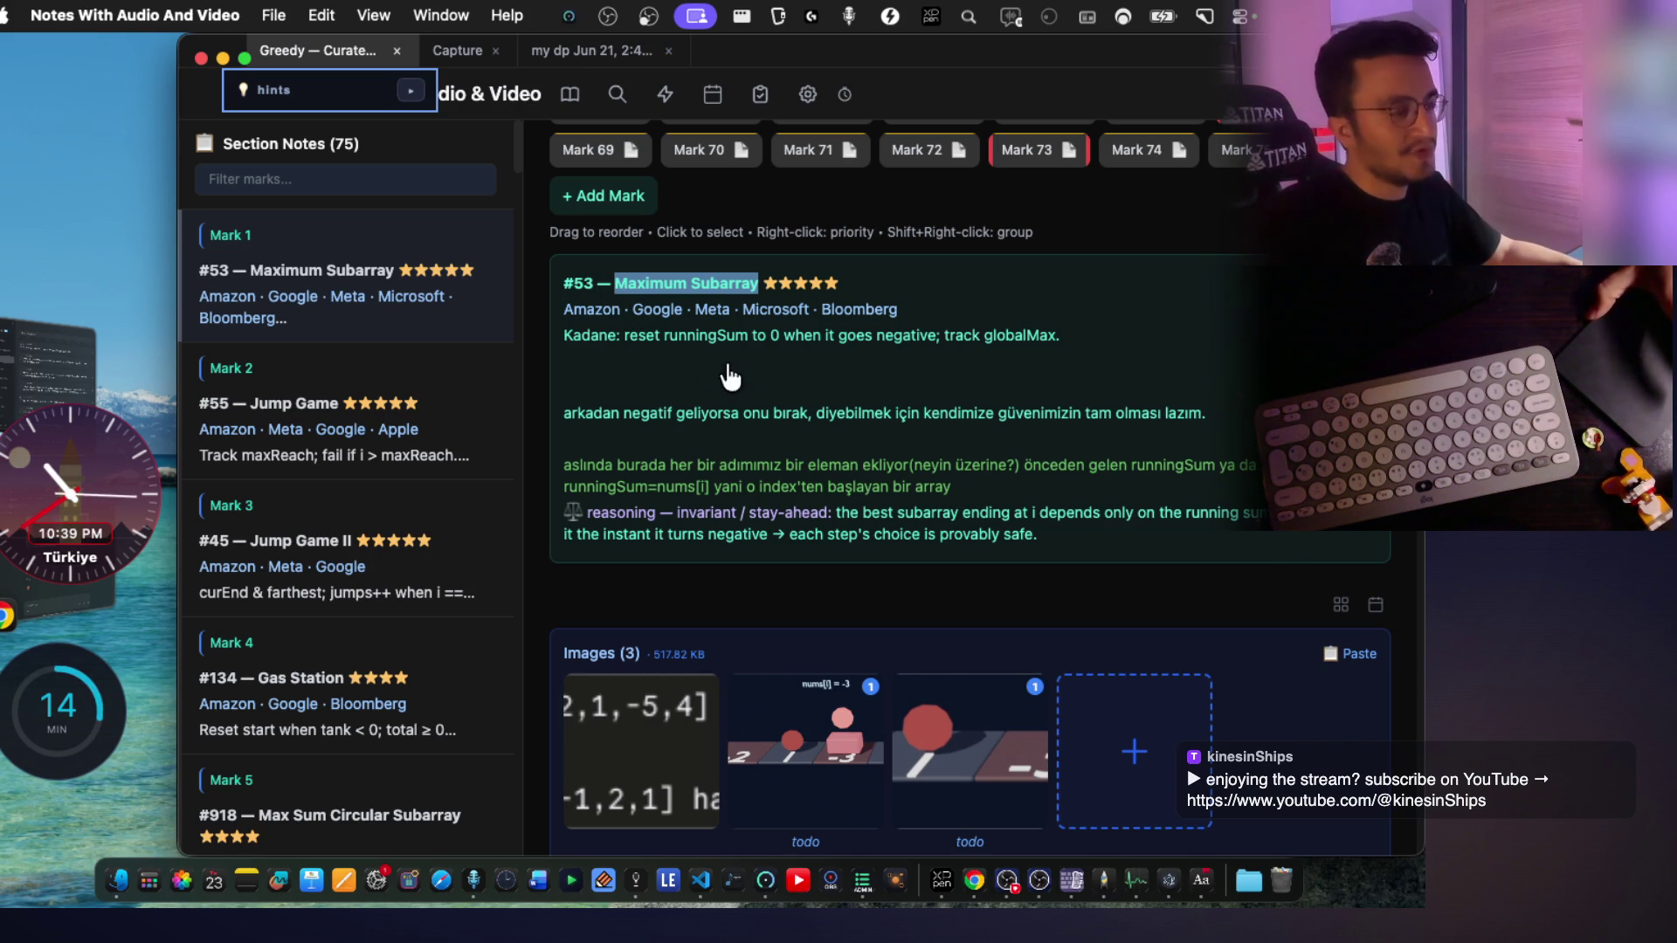
pyautogui.press('super+b')
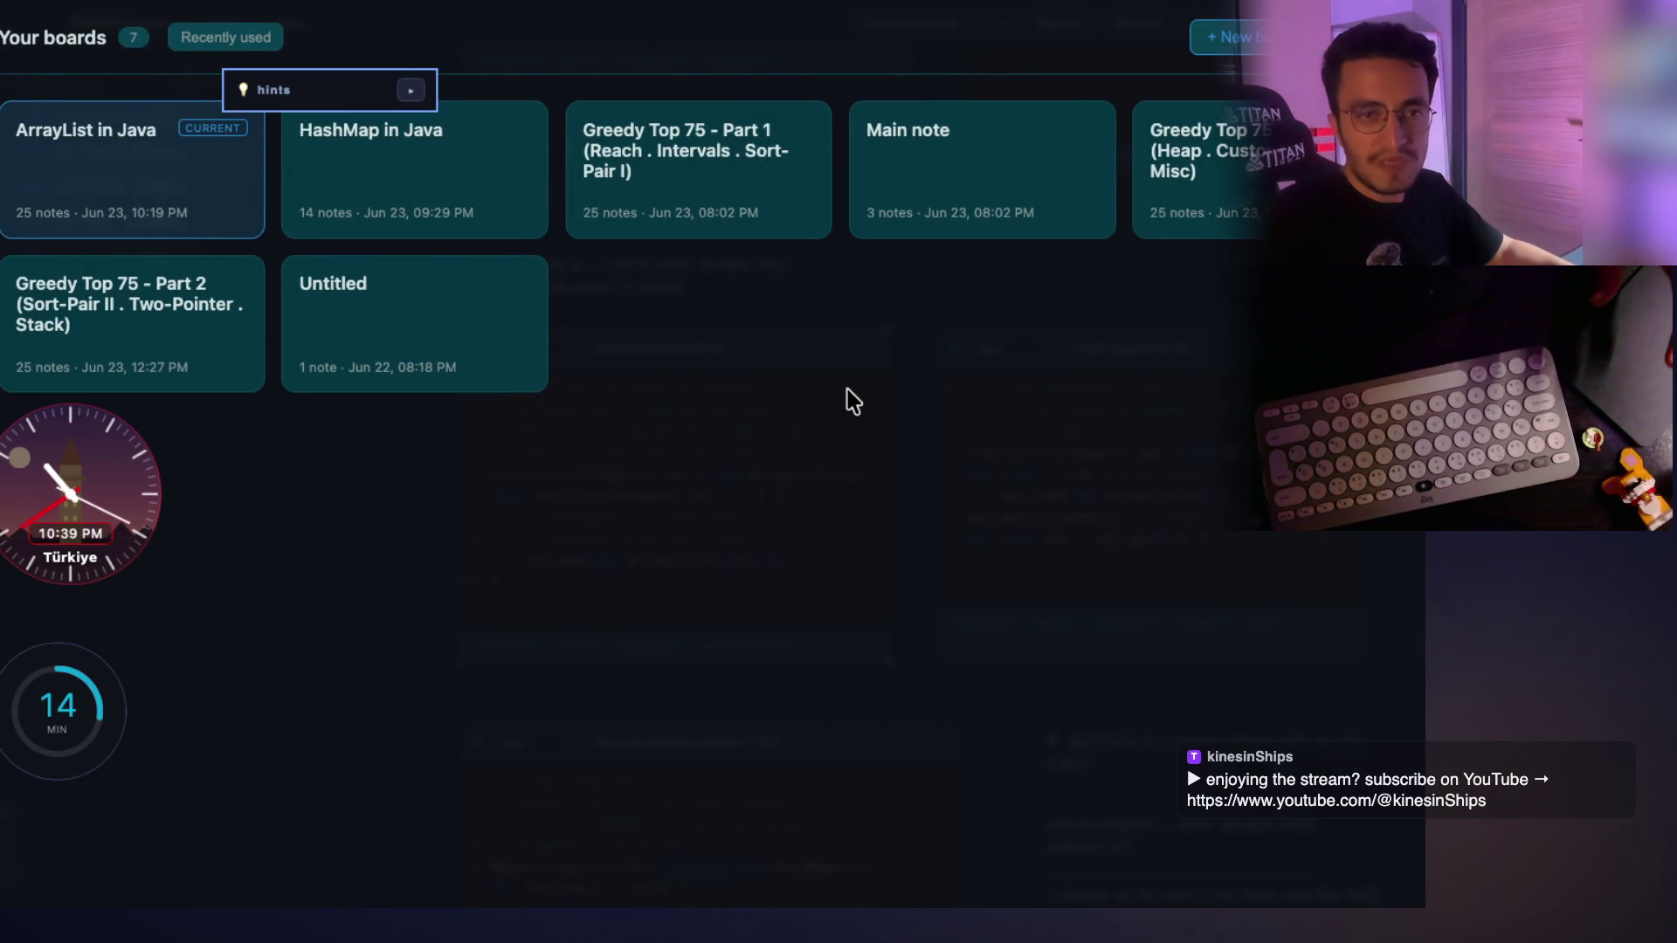
# Glance at the StreamArena host page, then close the boards overview back on the Maximum Subarray note
pyautogui.press('super+Tab')
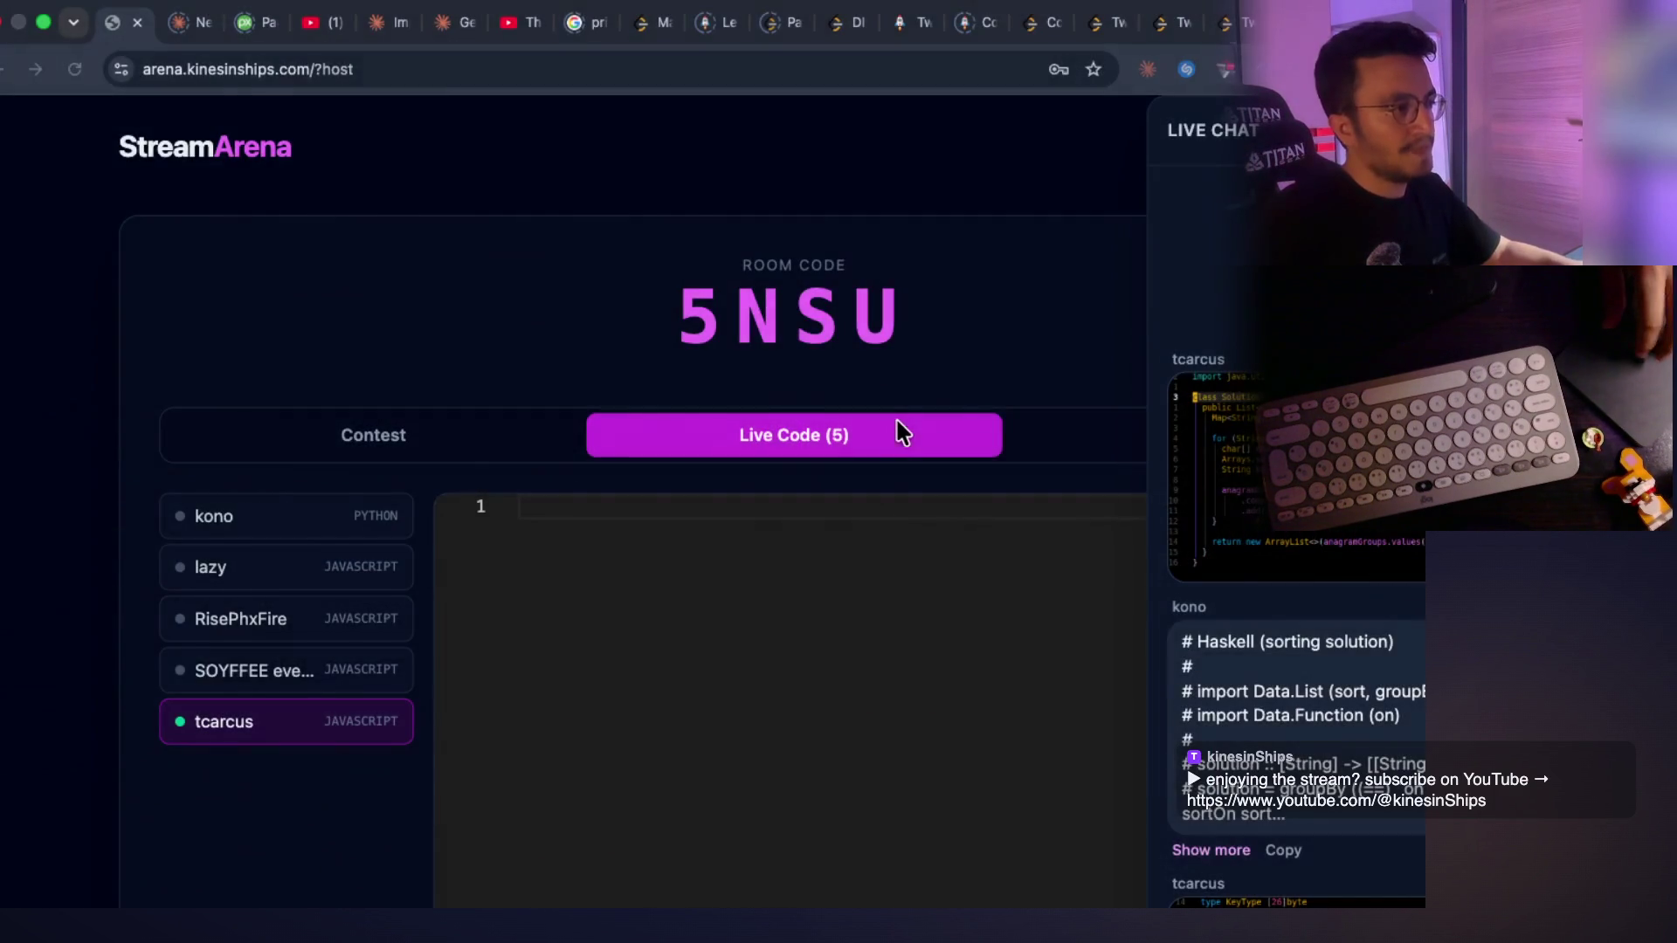
pyautogui.press('super+Tab')
pyautogui.press('super+b')
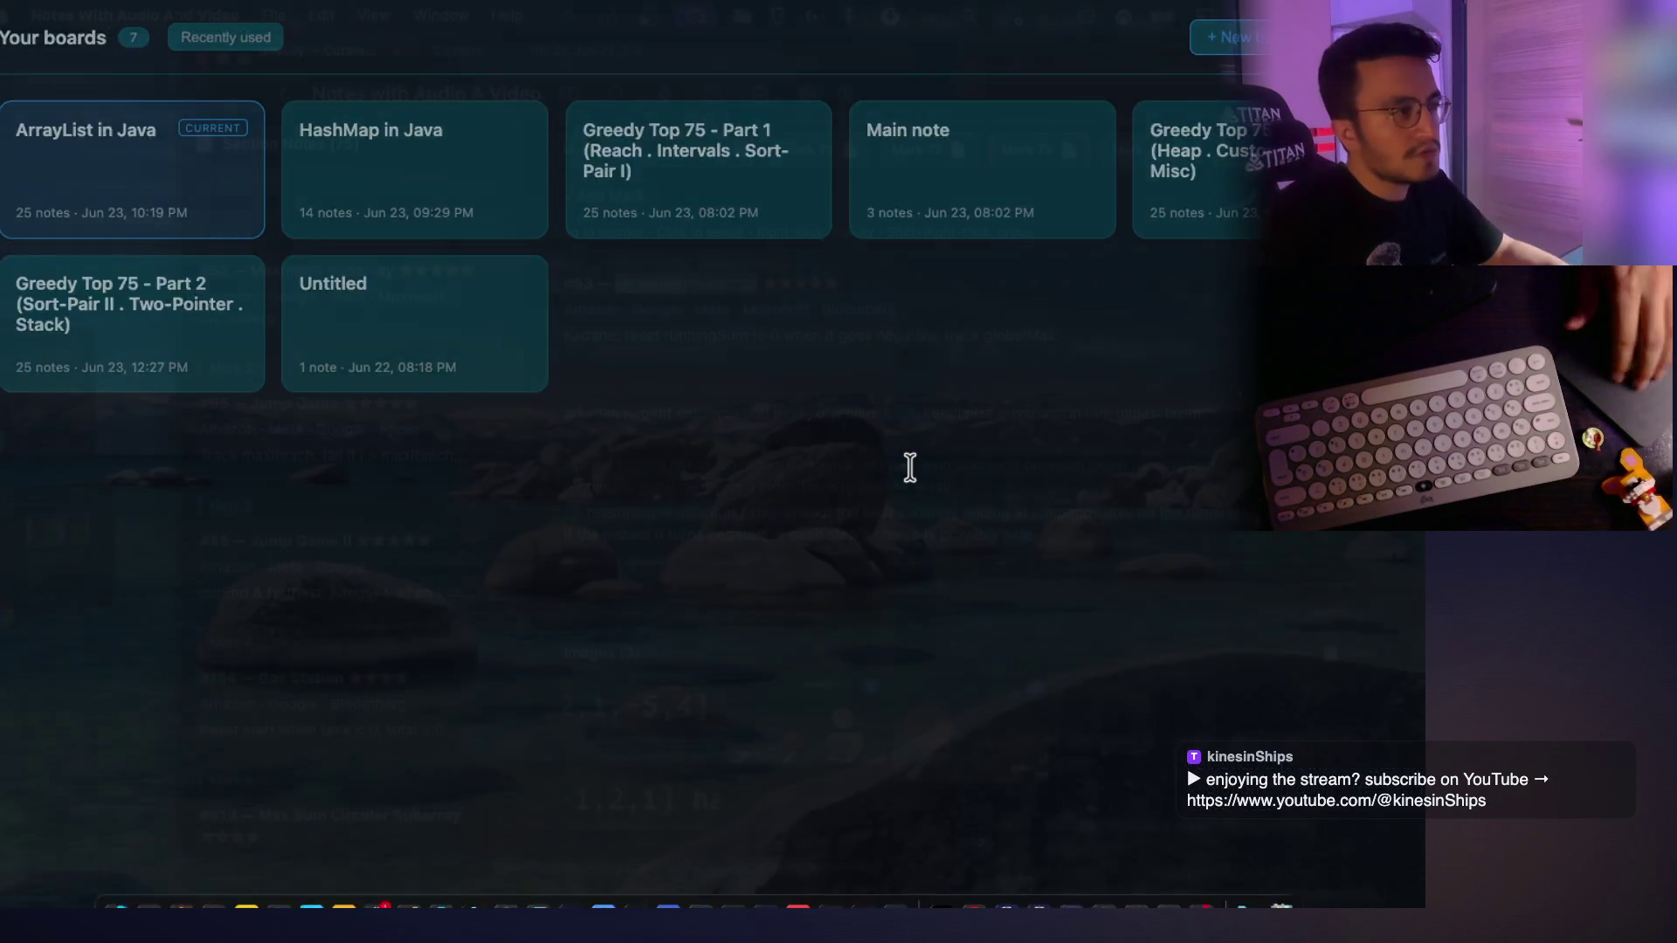
pyautogui.press('Escape')
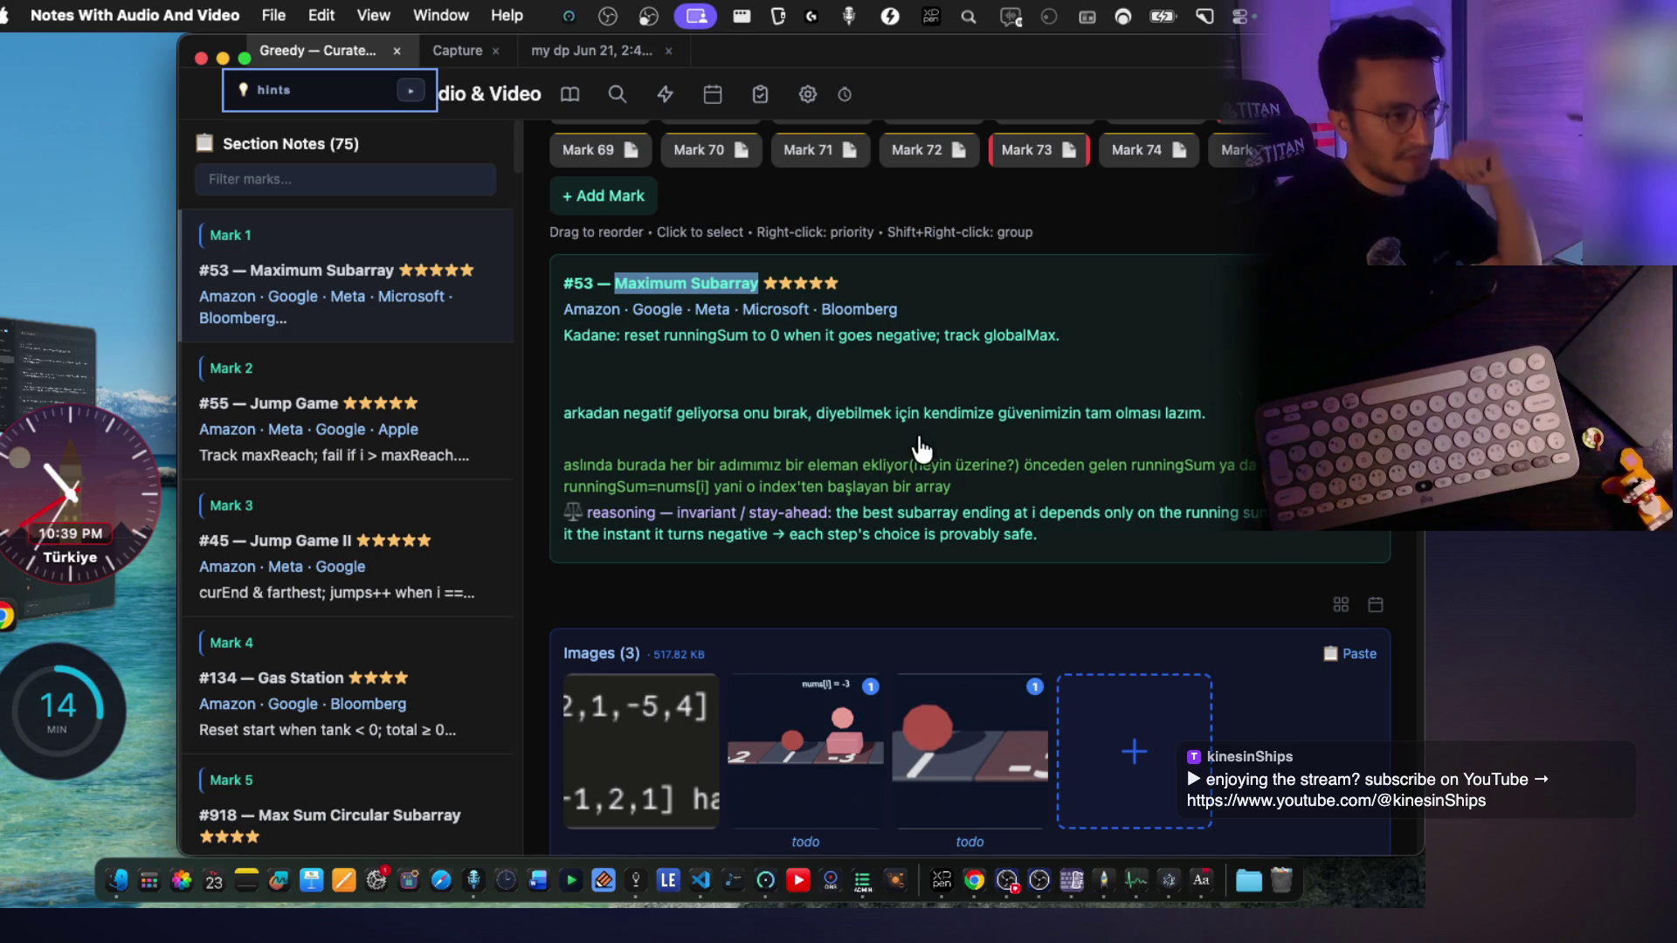
pyautogui.scroll(-5, 922, 449)
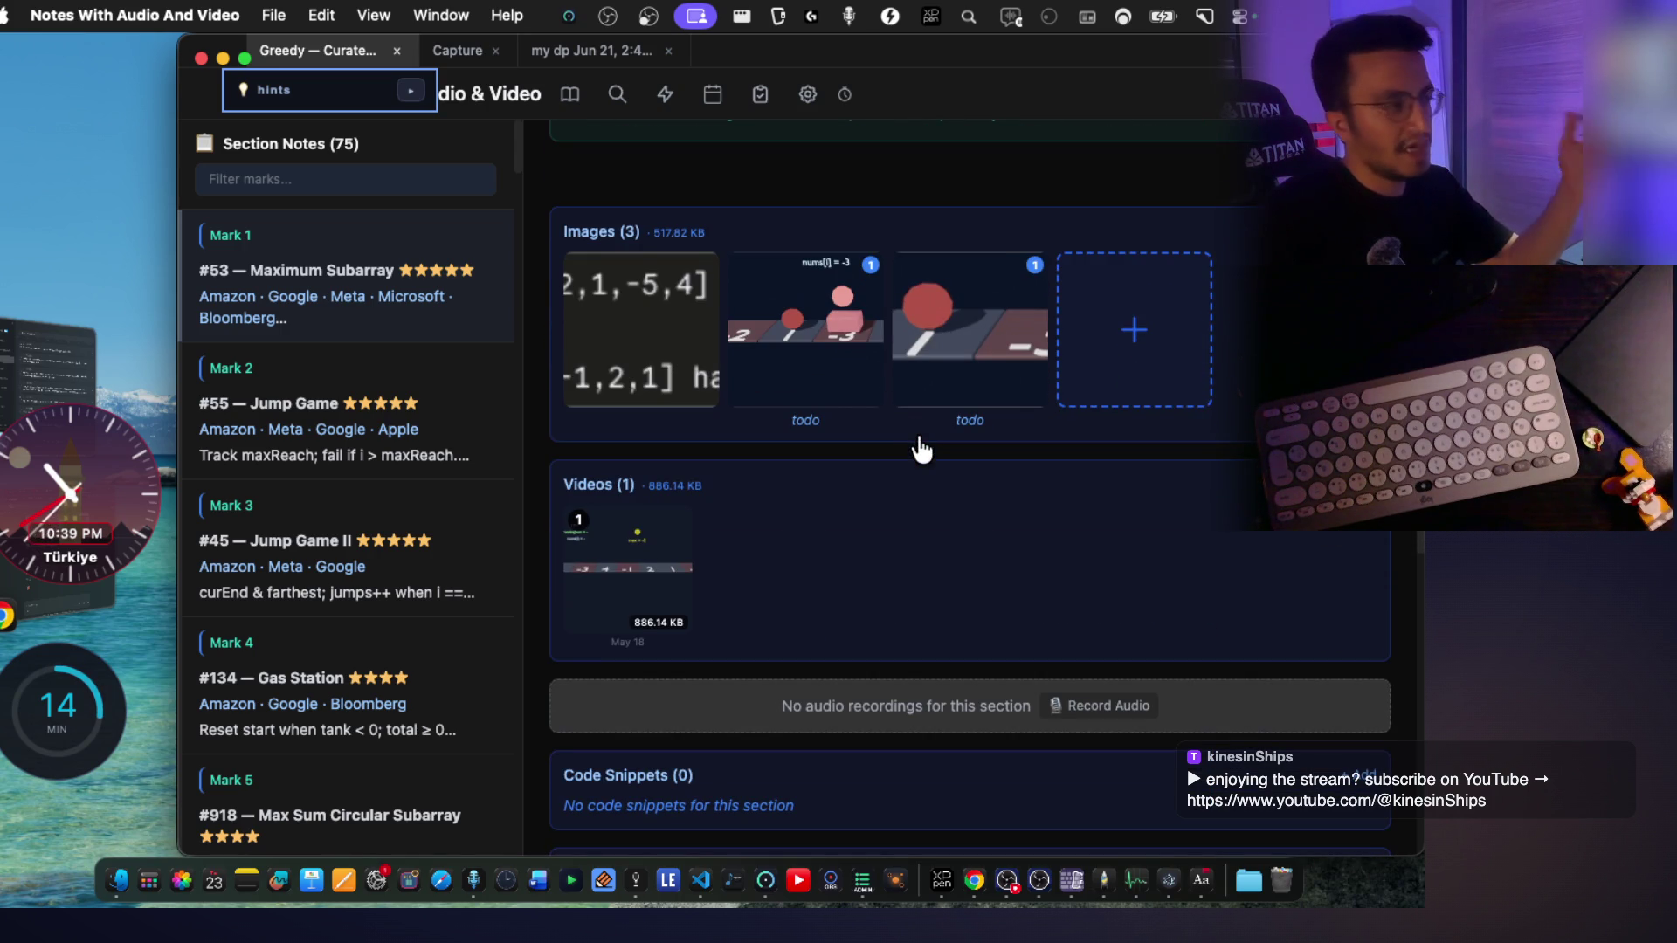
pyautogui.scroll(4, 921, 449)
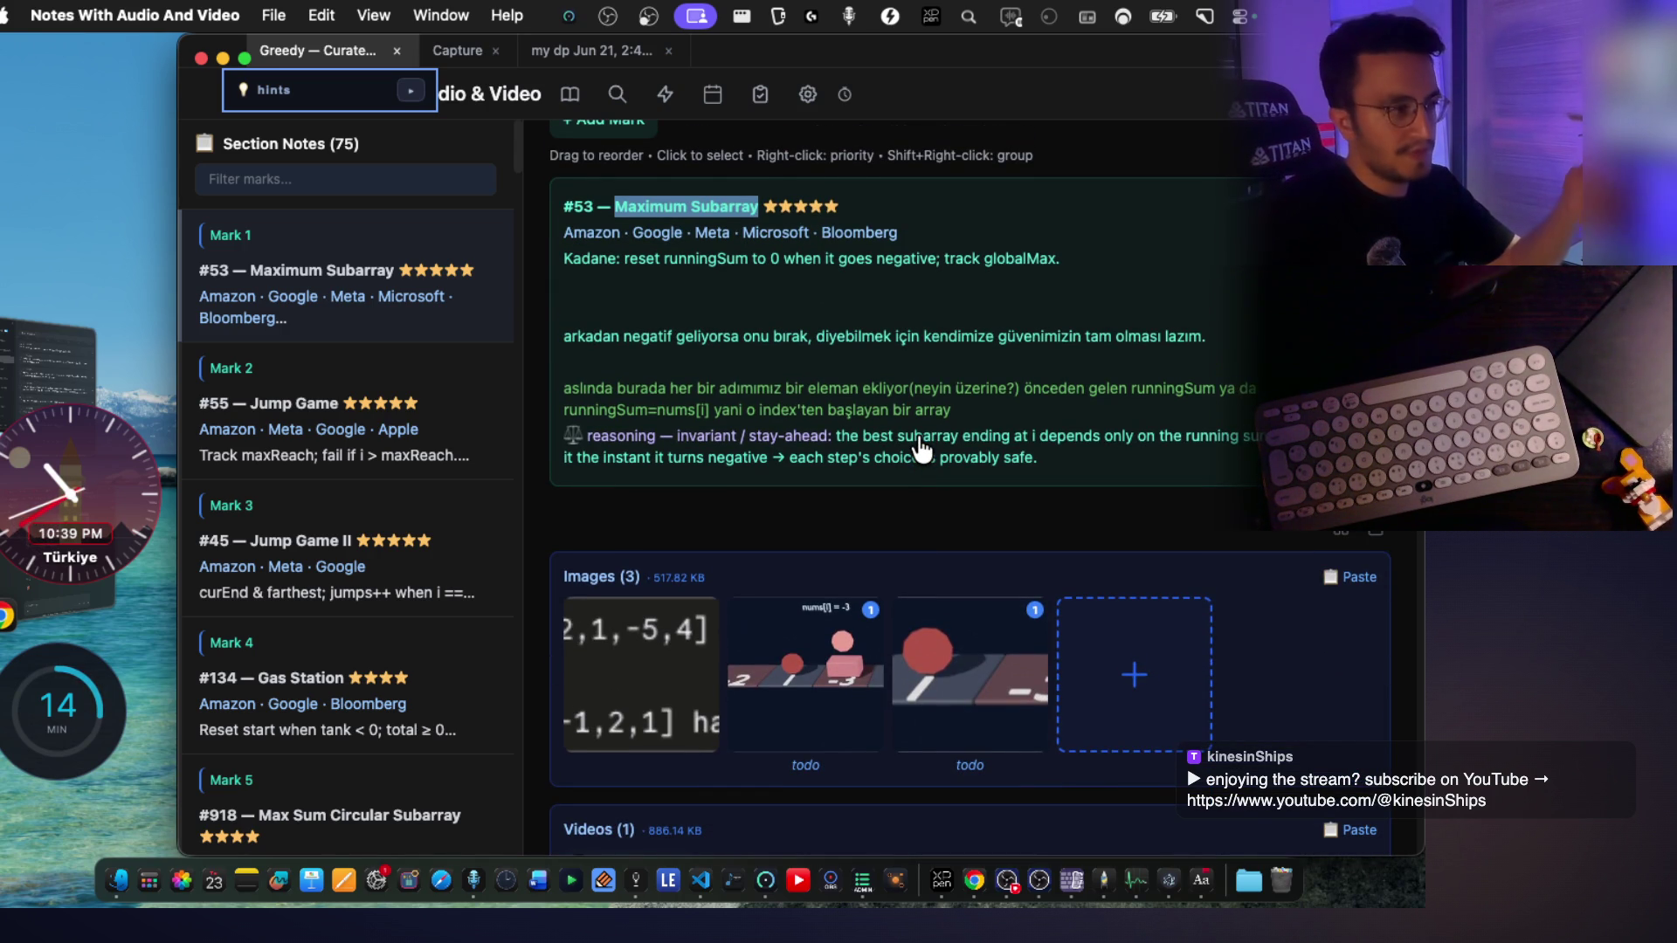
pyautogui.scroll(3, 921, 450)
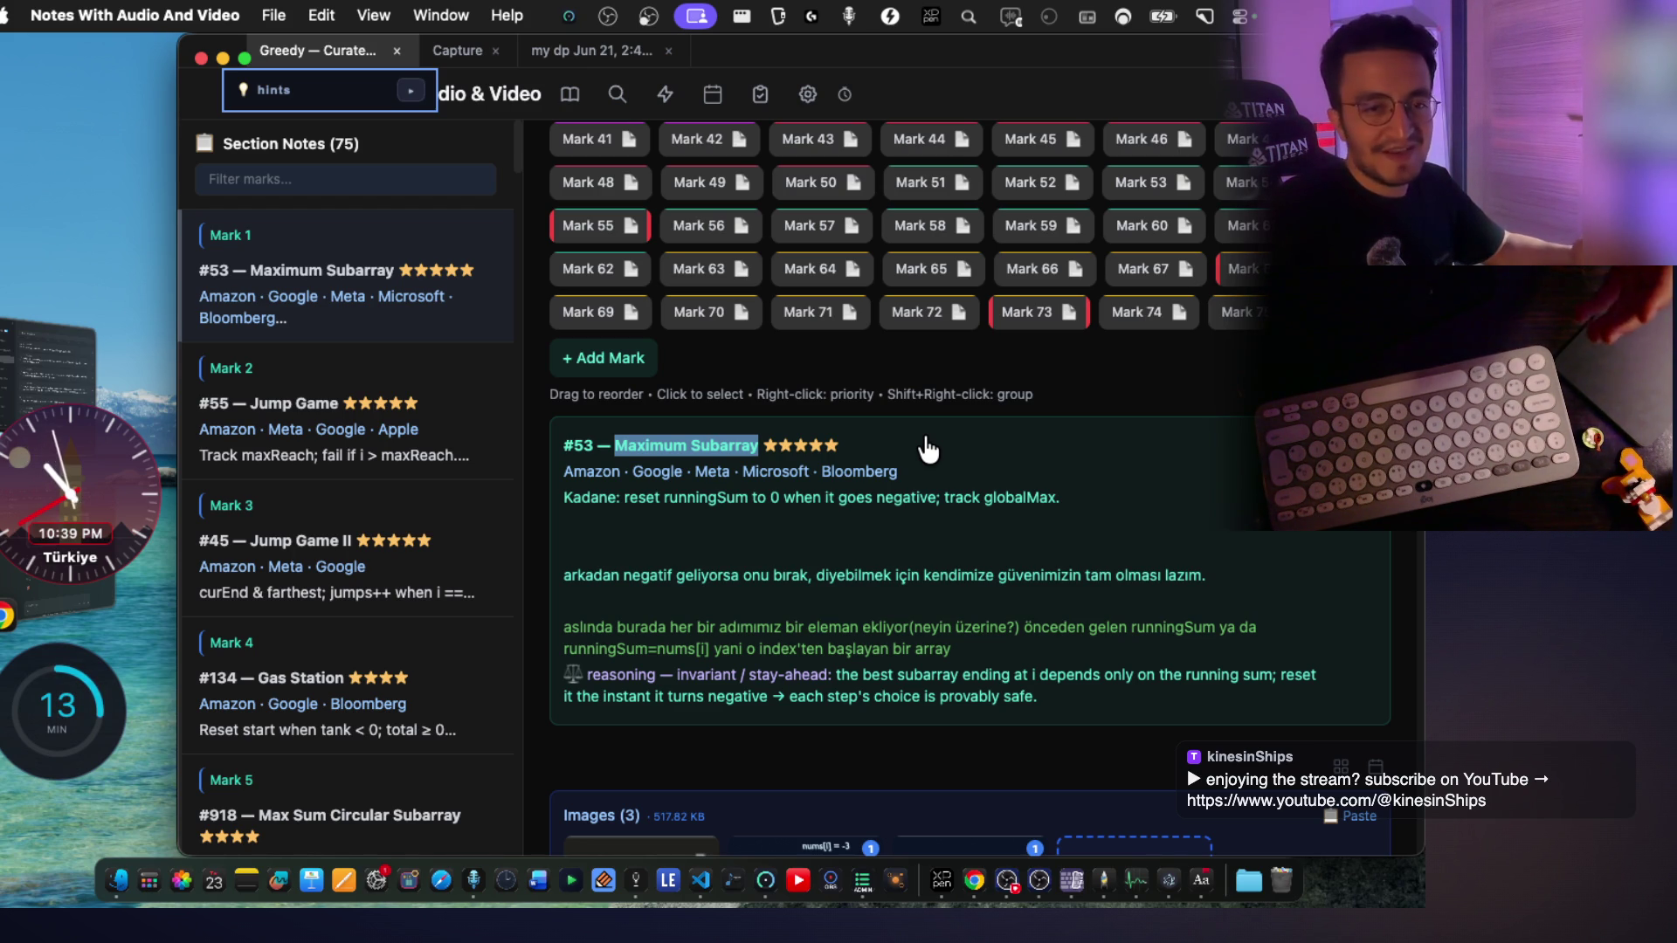
pyautogui.scroll(-3, 900, 504)
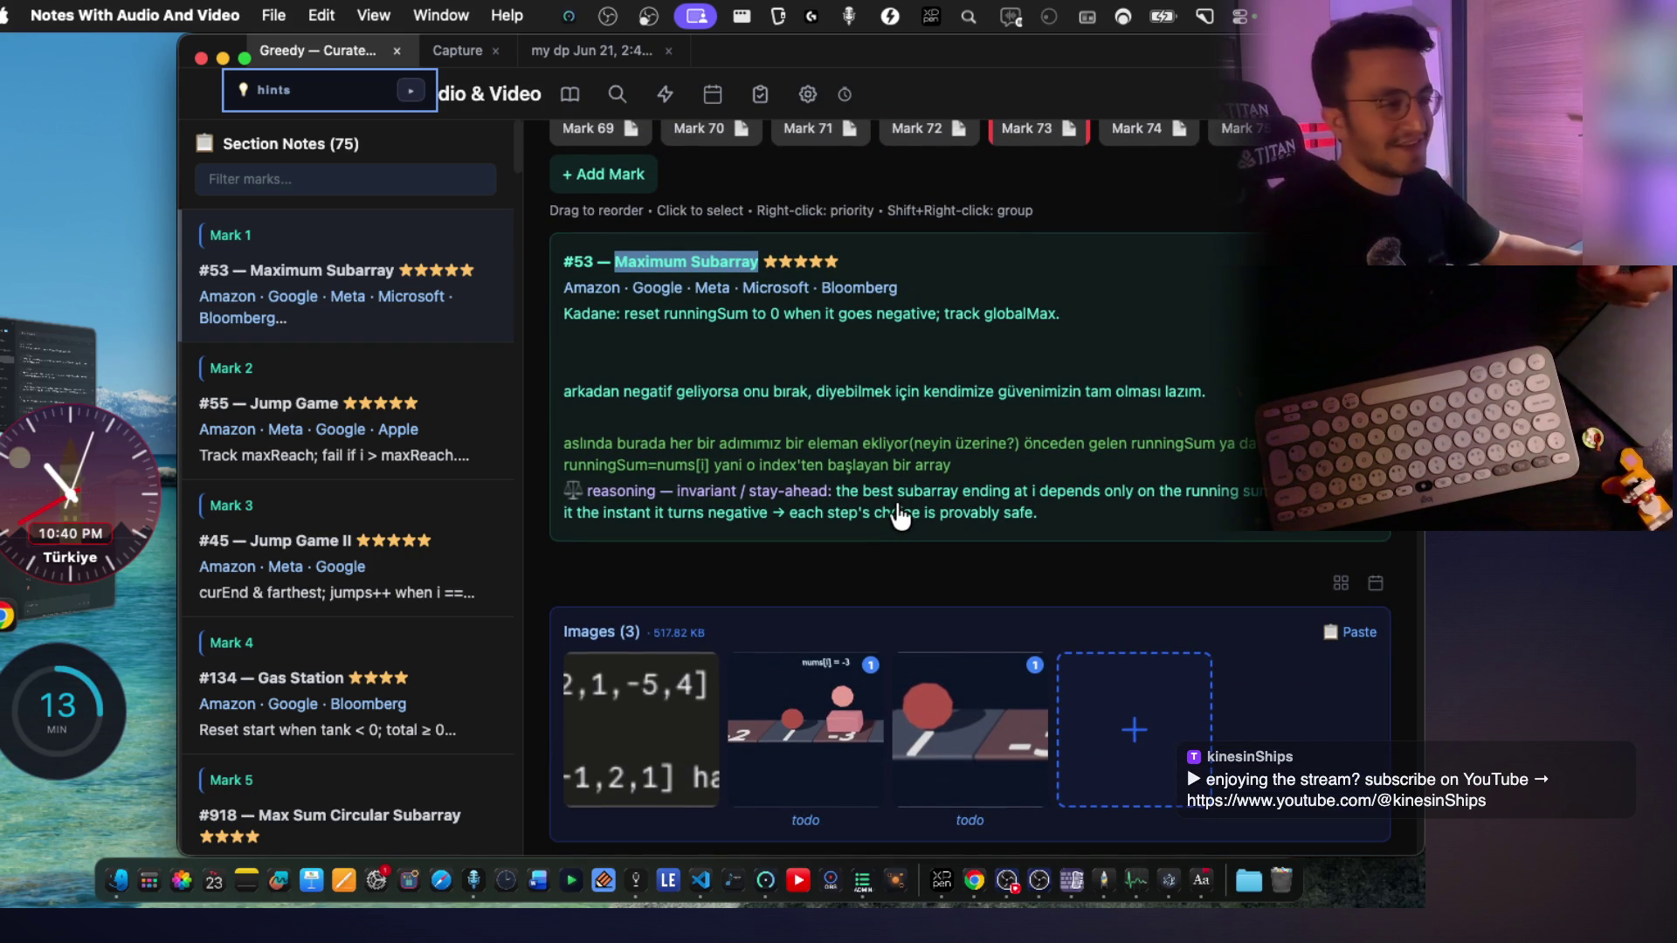
# Scroll up to the Marks grid and open Mark 2's #55 Jump Game note
pyautogui.scroll(10, 782, 434)
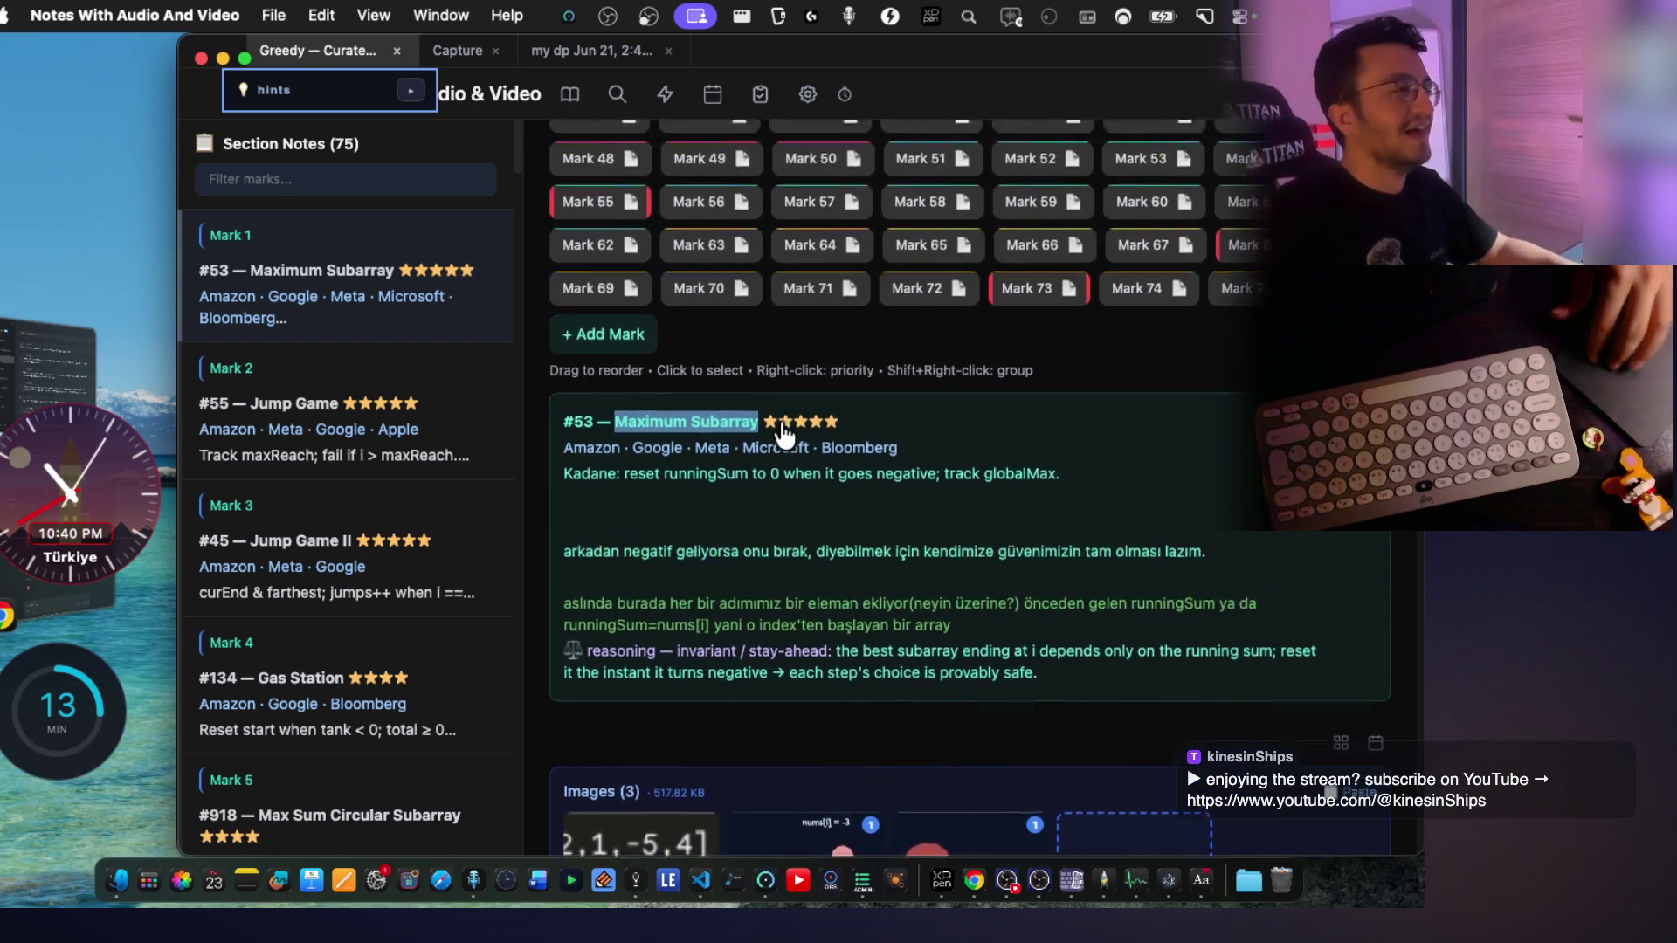
pyautogui.scroll(-20, 767, 419)
pyautogui.scroll(5, 770, 420)
pyautogui.scroll(-3, 770, 420)
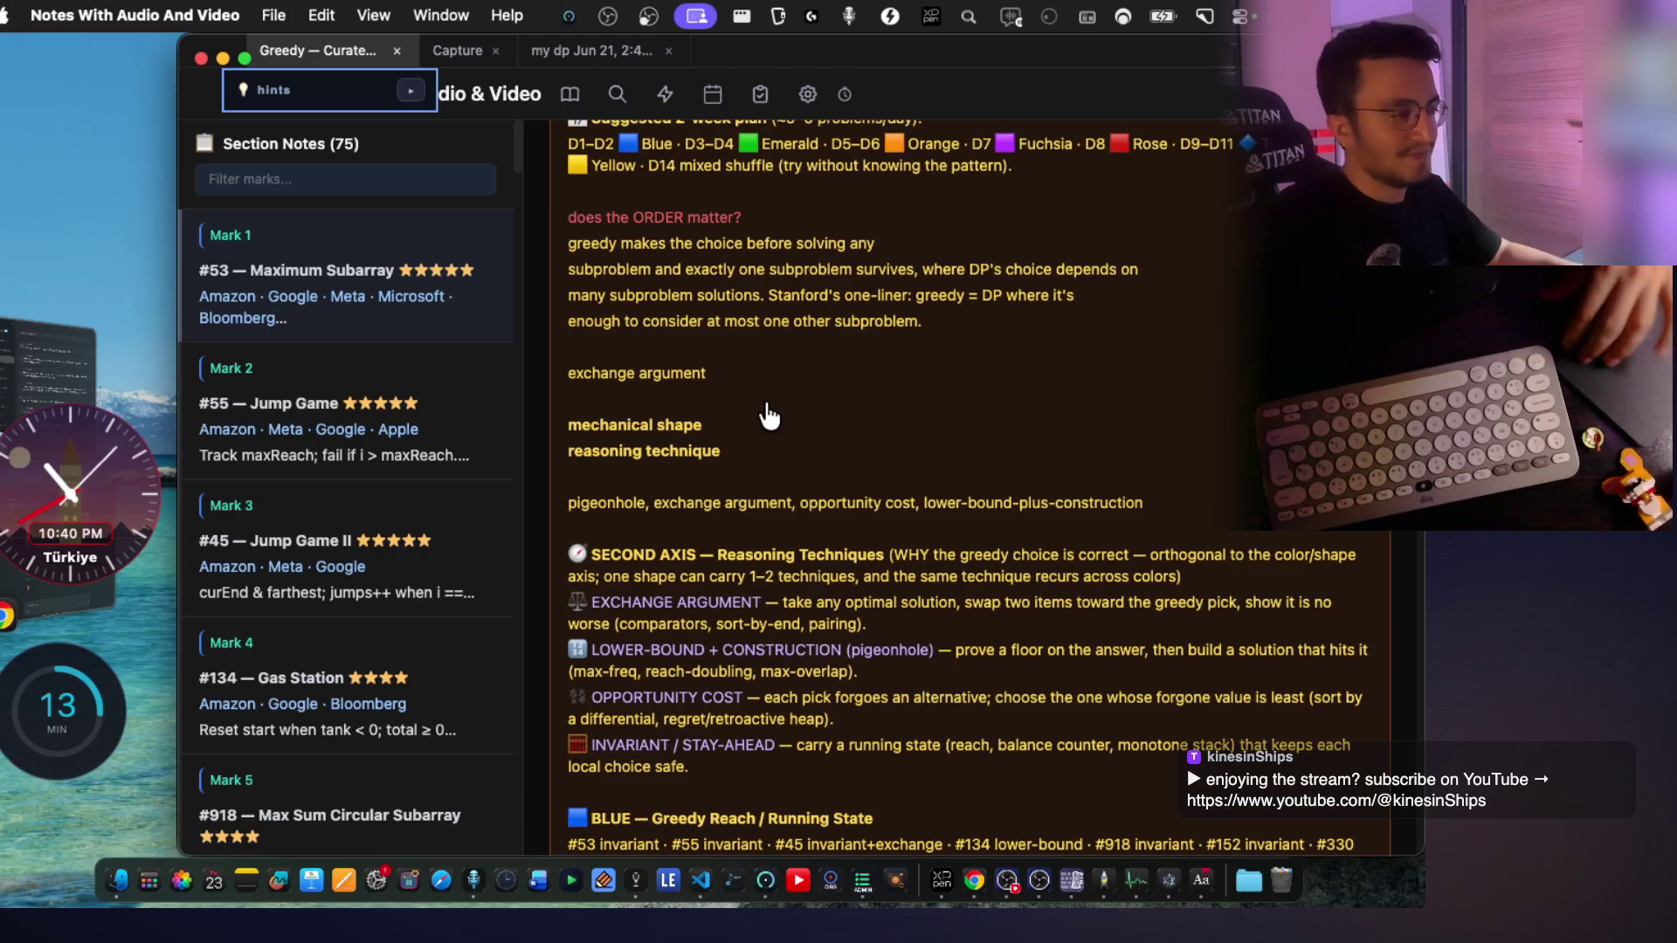
pyautogui.scroll(-20, 767, 399)
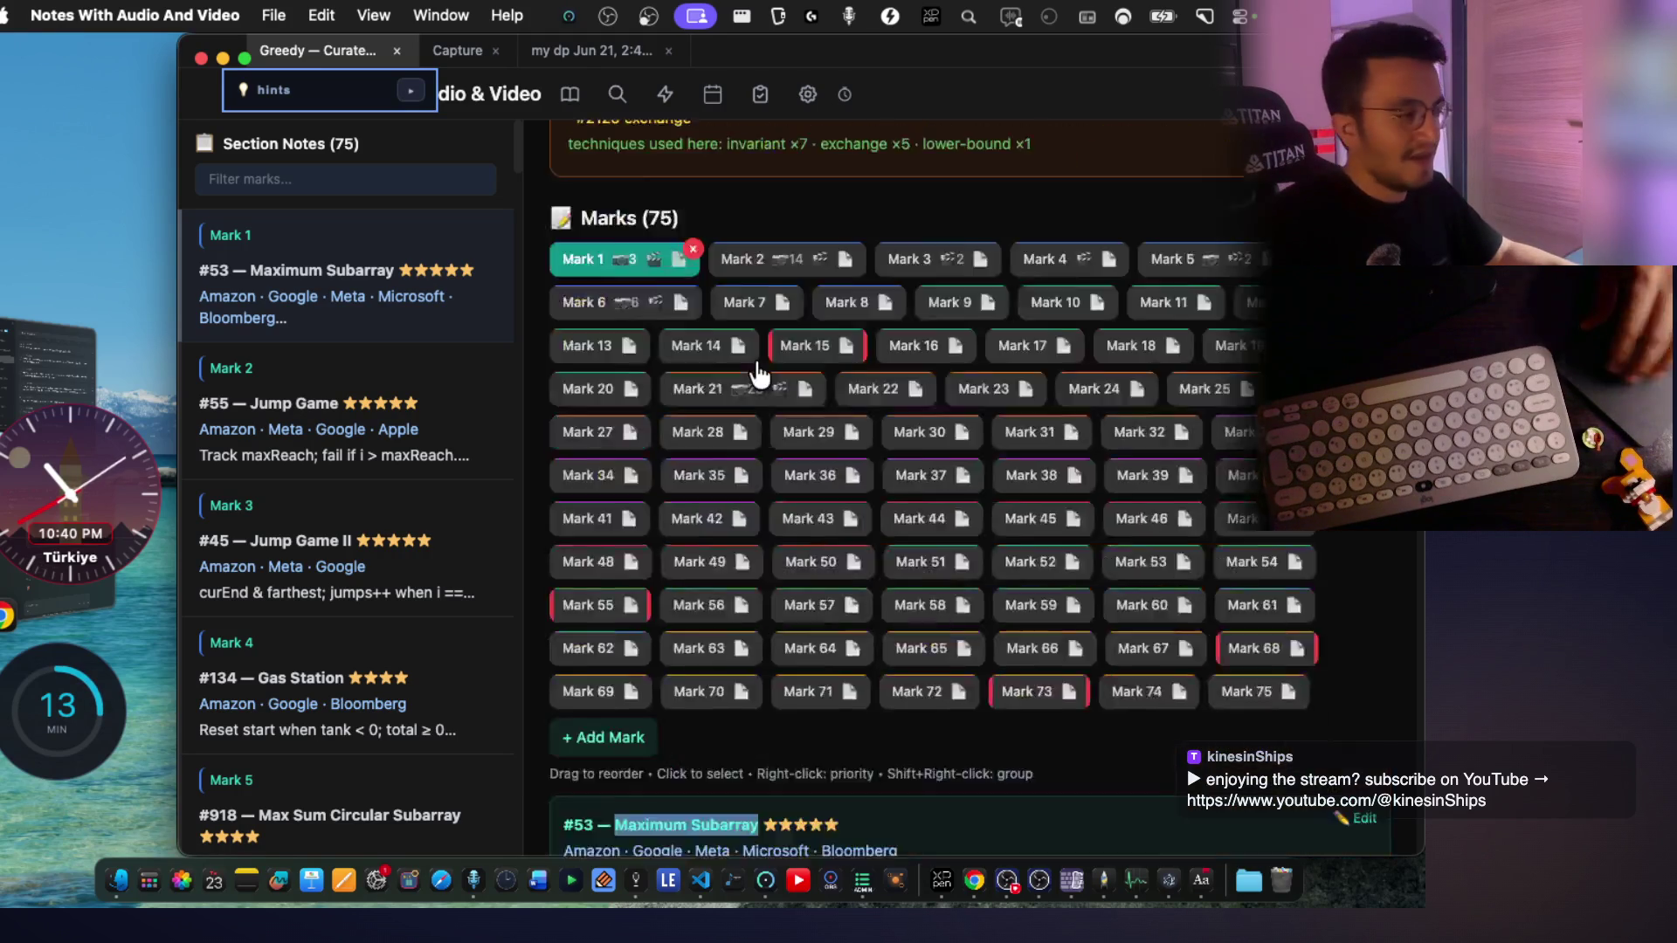
pyautogui.scroll(10, 755, 360)
pyautogui.scroll(3, 754, 361)
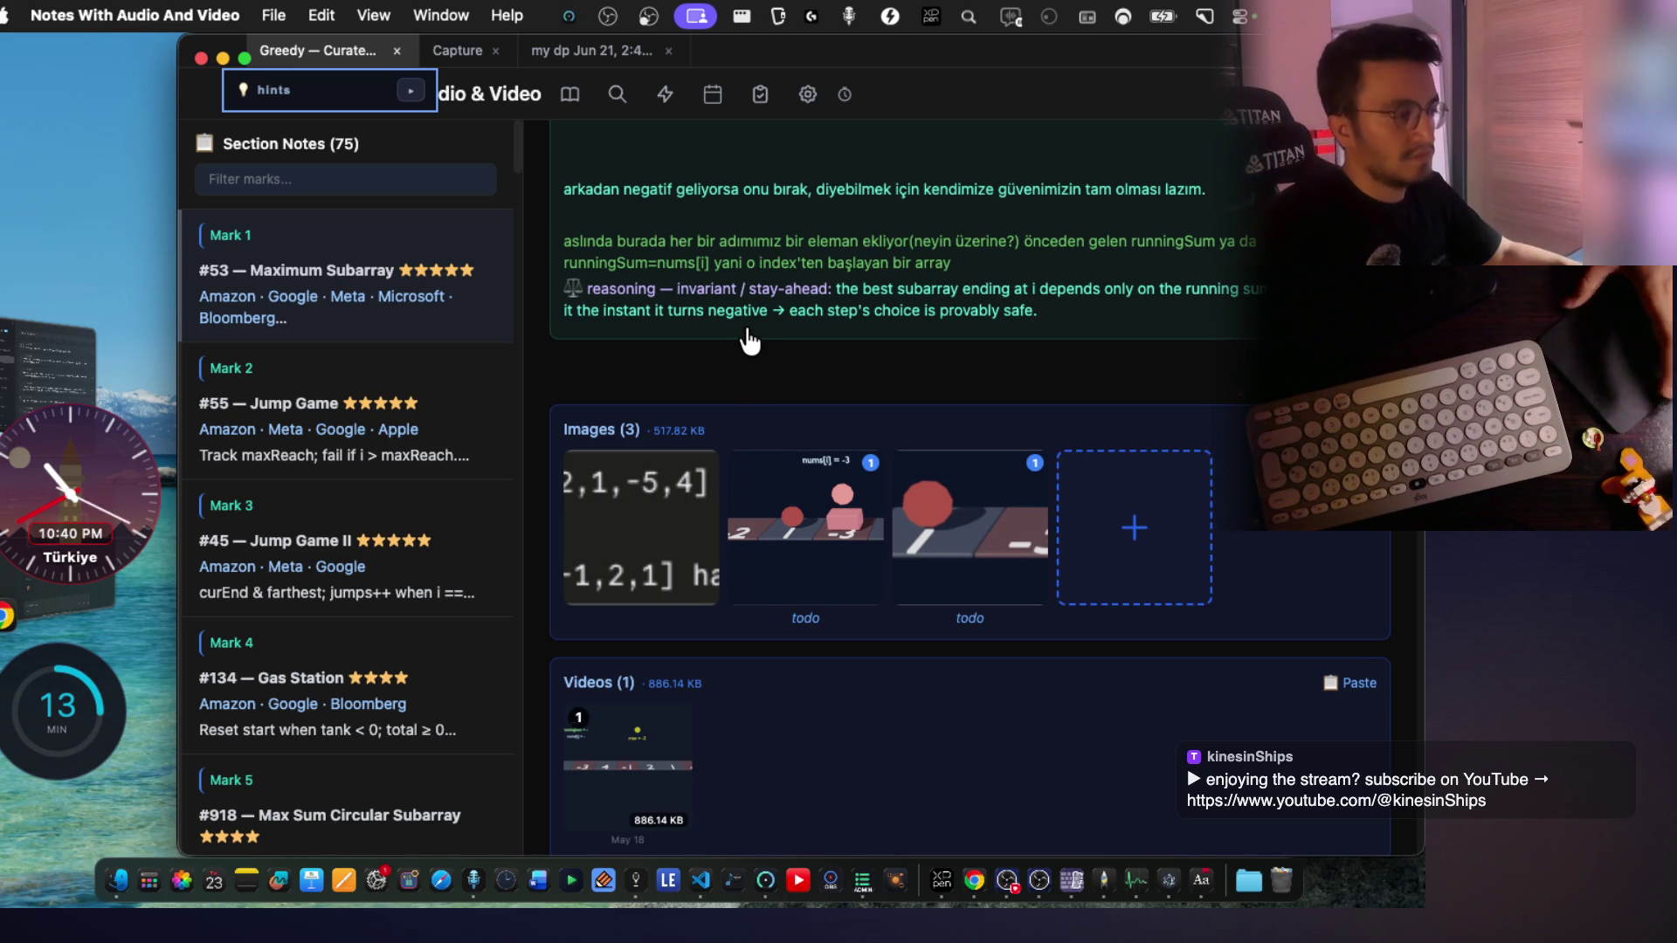
pyautogui.scroll(10, 748, 332)
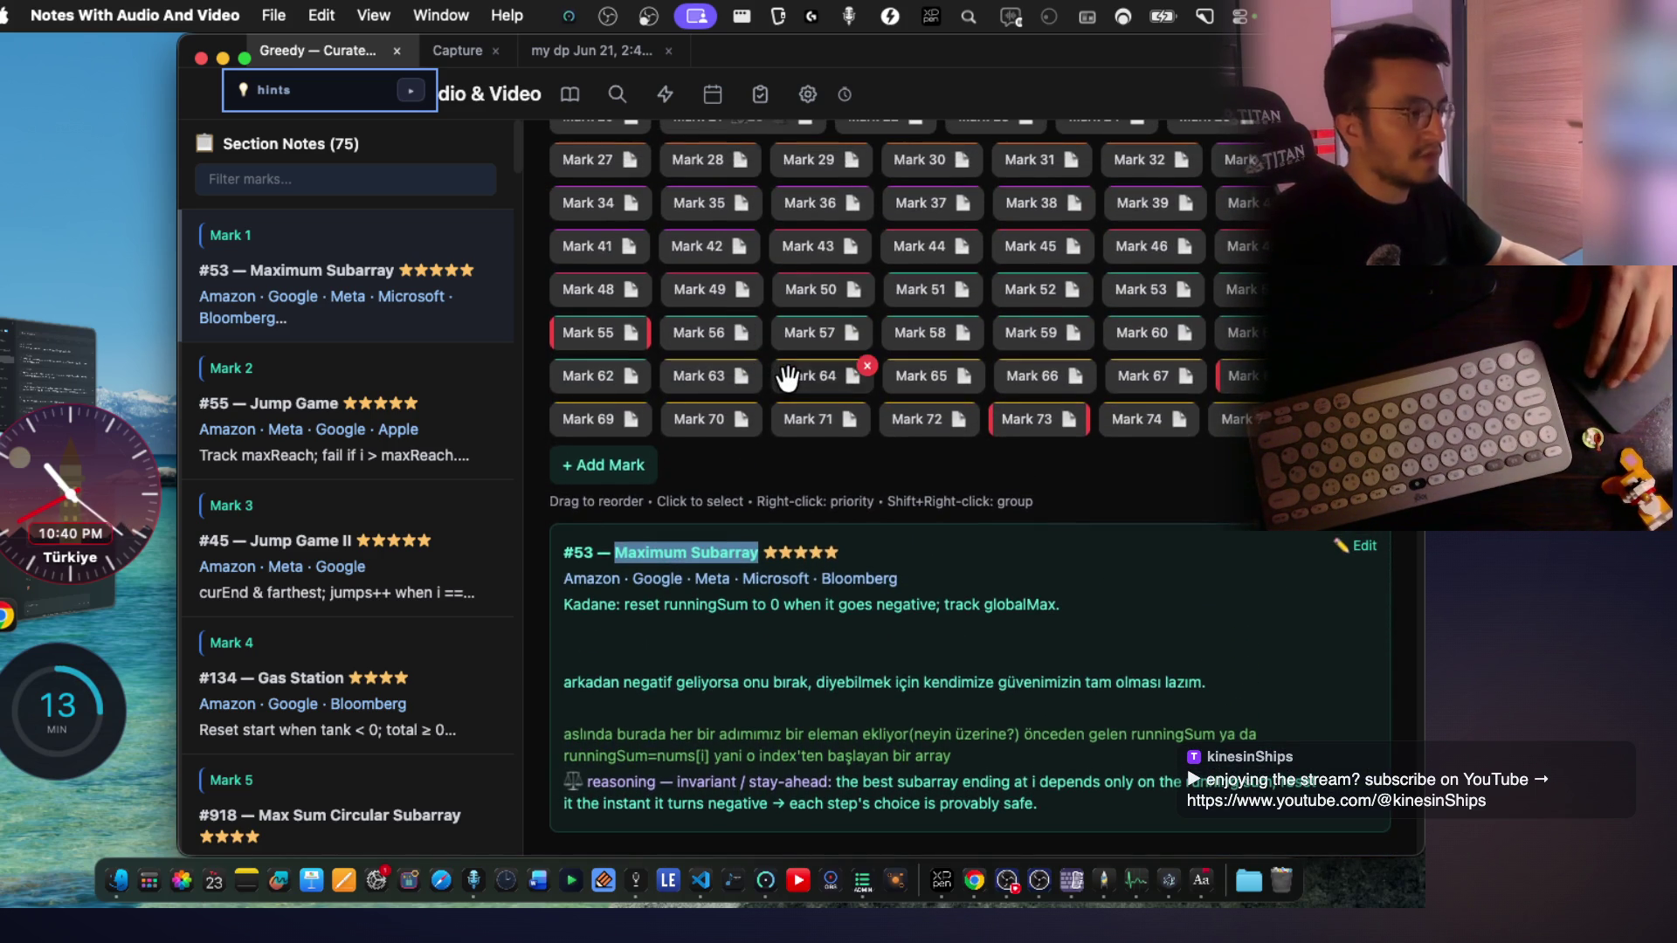
pyautogui.scroll(6, 743, 319)
pyautogui.click(756, 299)
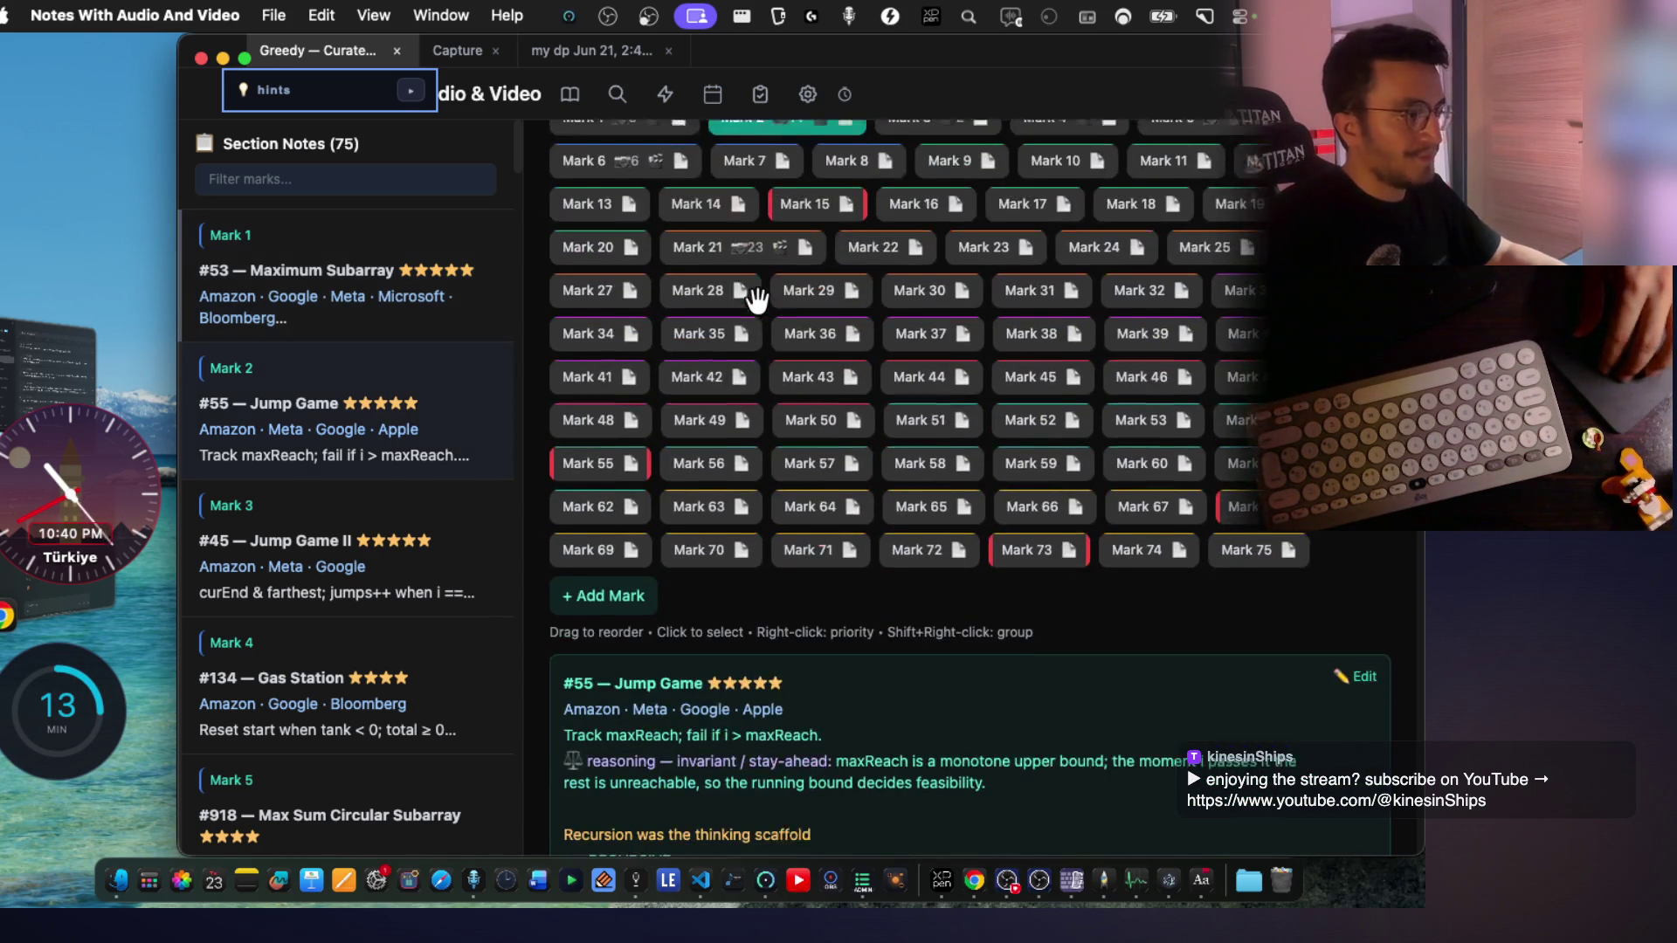
pyautogui.scroll(-5, 757, 305)
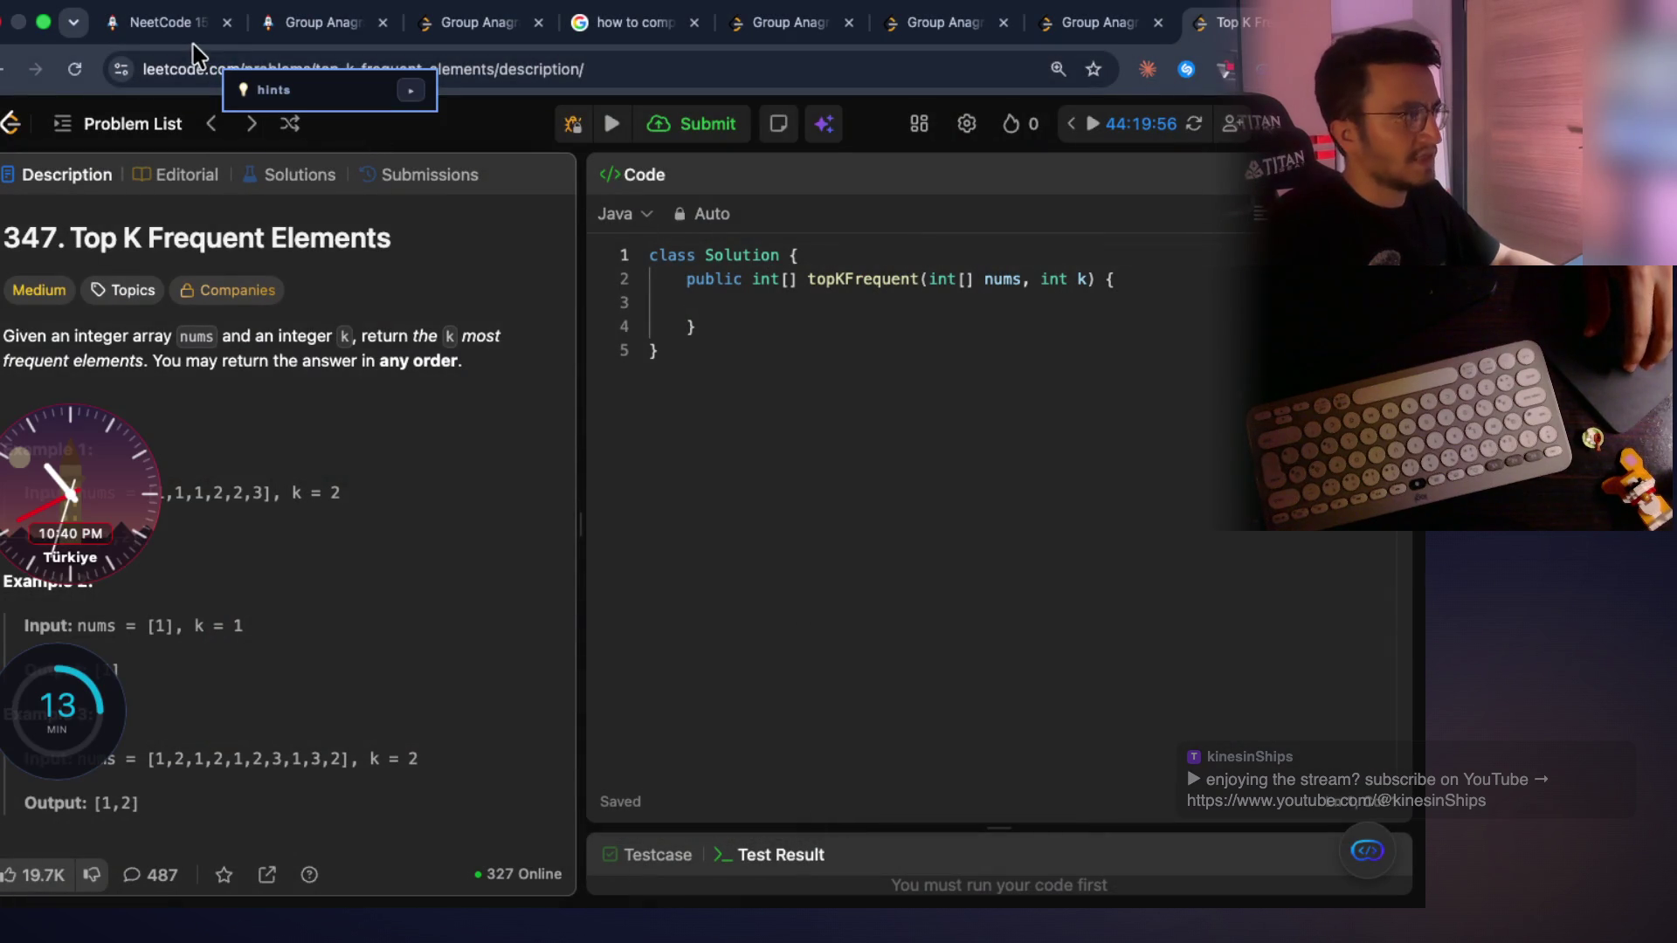
# On the NeetCode 150 list, expand Two Pointers: Valid Palindrome through Trapping Rain Water
pyautogui.click(185, 26)
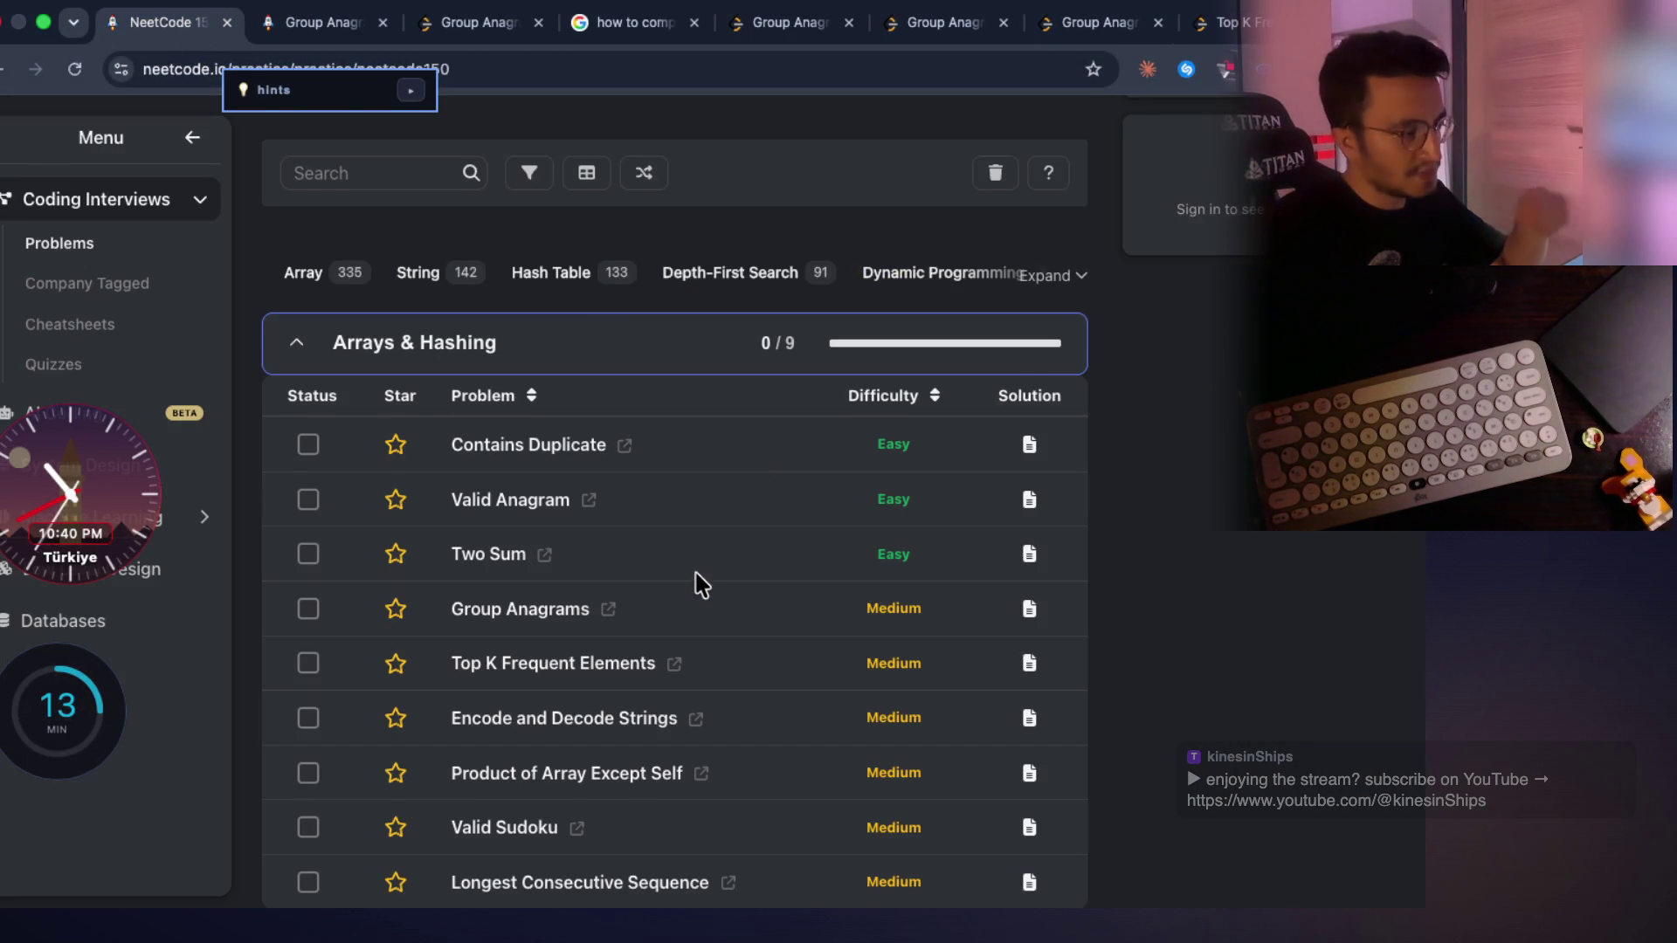
pyautogui.scroll(-4, 693, 580)
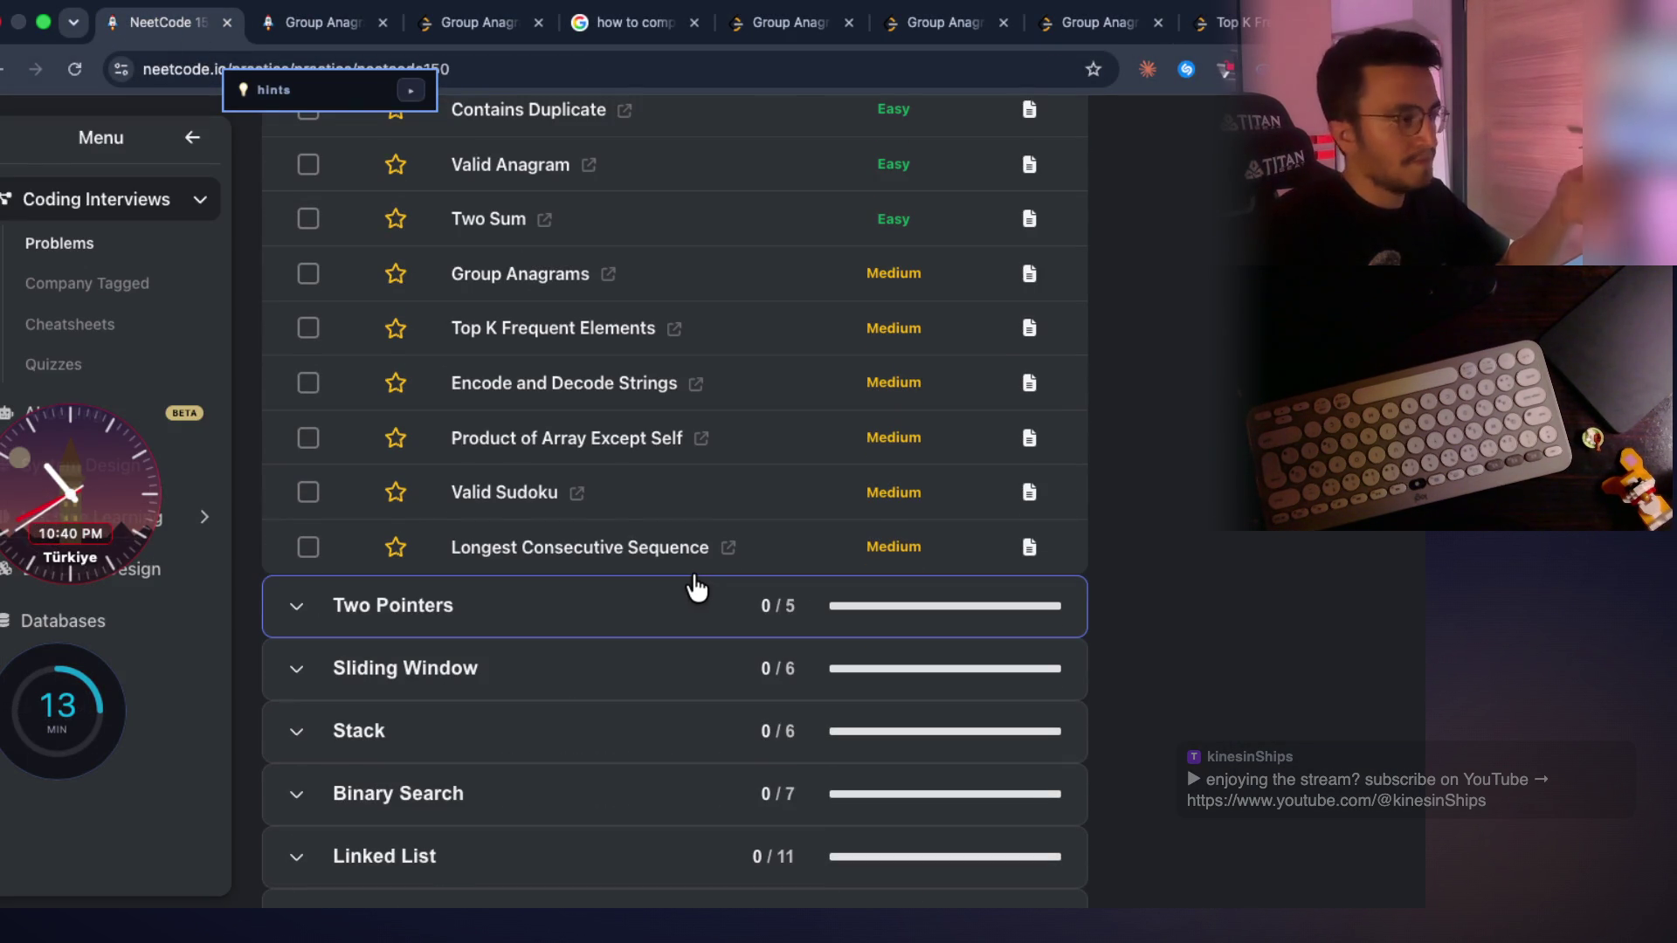
pyautogui.scroll(-1, 696, 587)
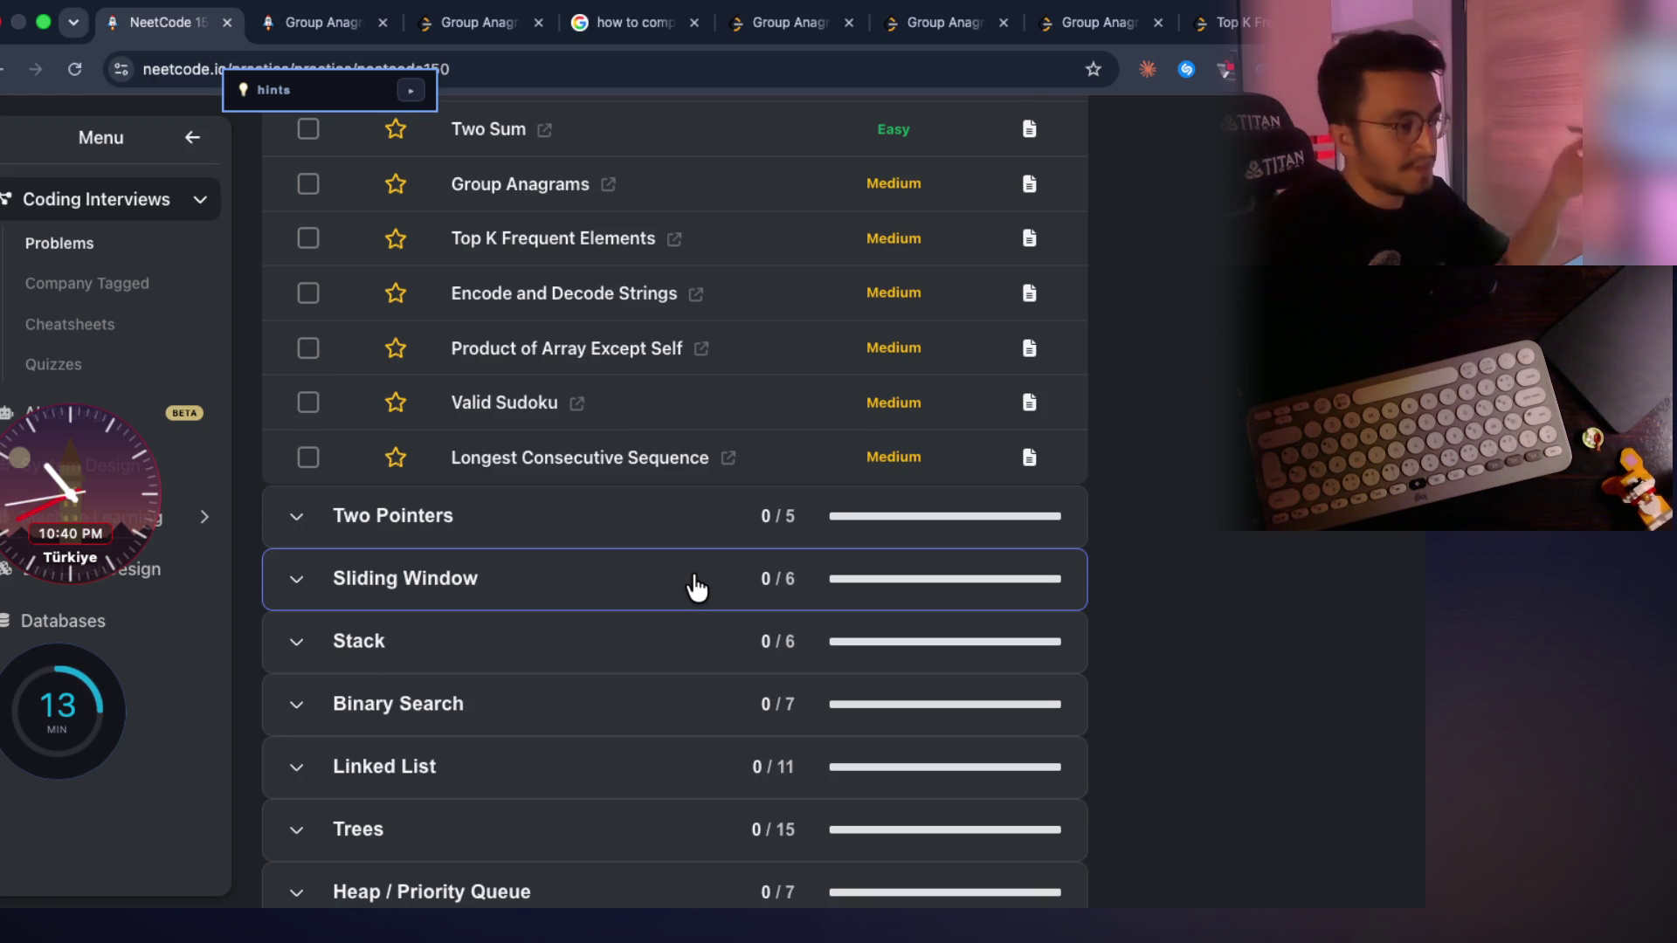
pyautogui.scroll(-1, 696, 587)
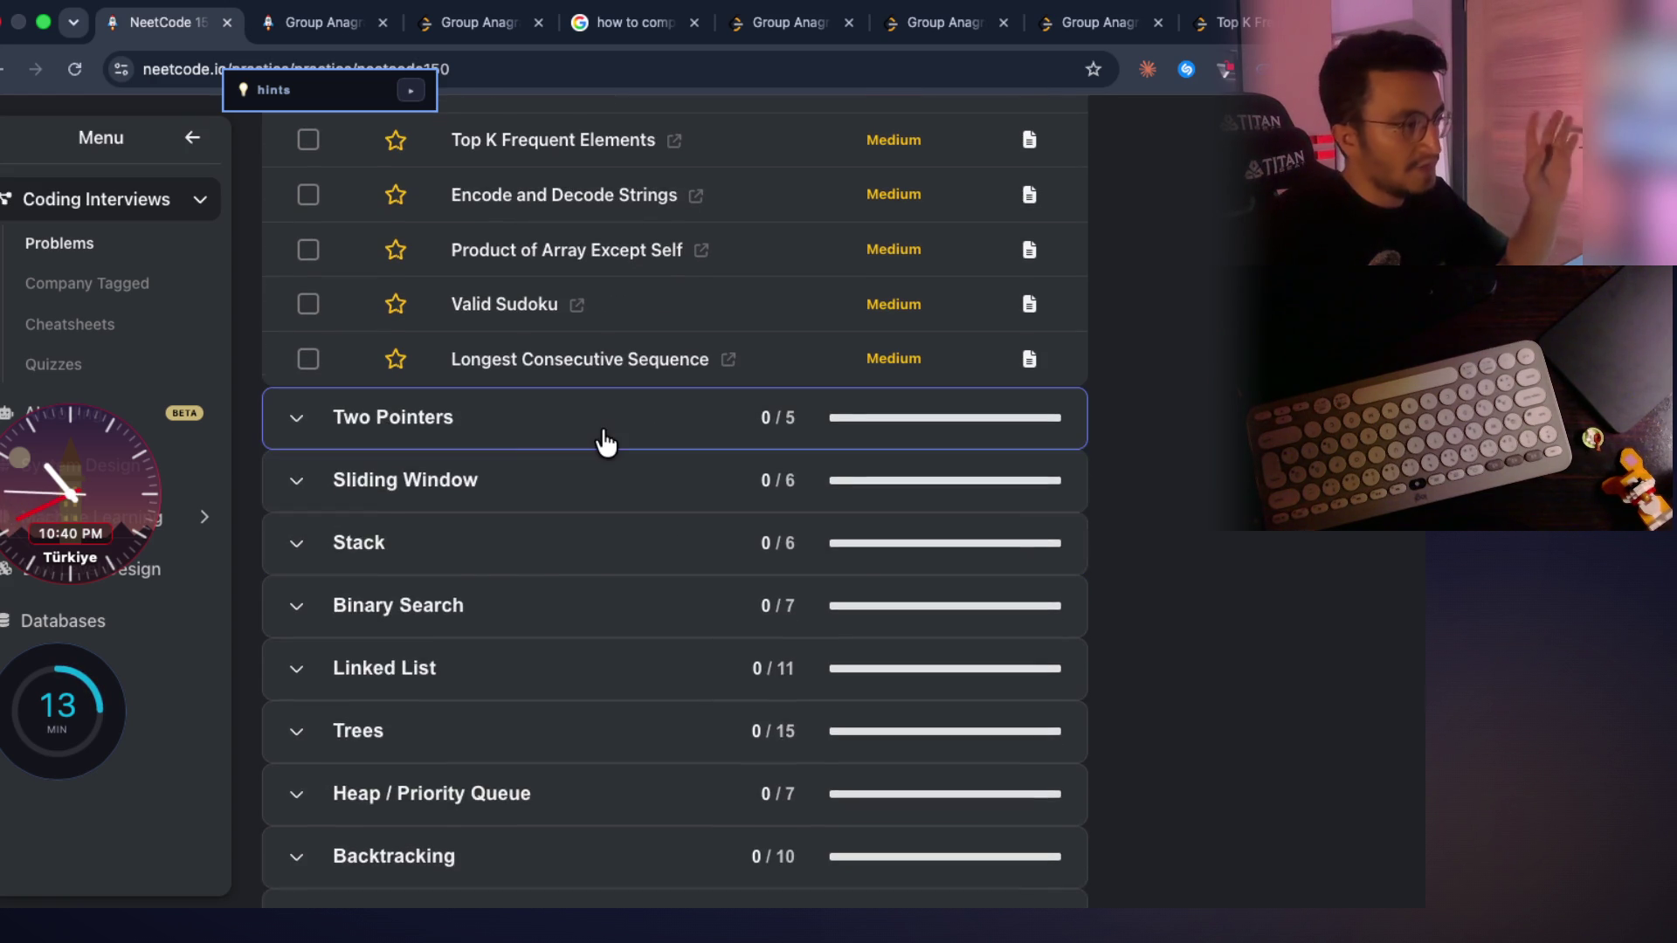
pyautogui.click(605, 443)
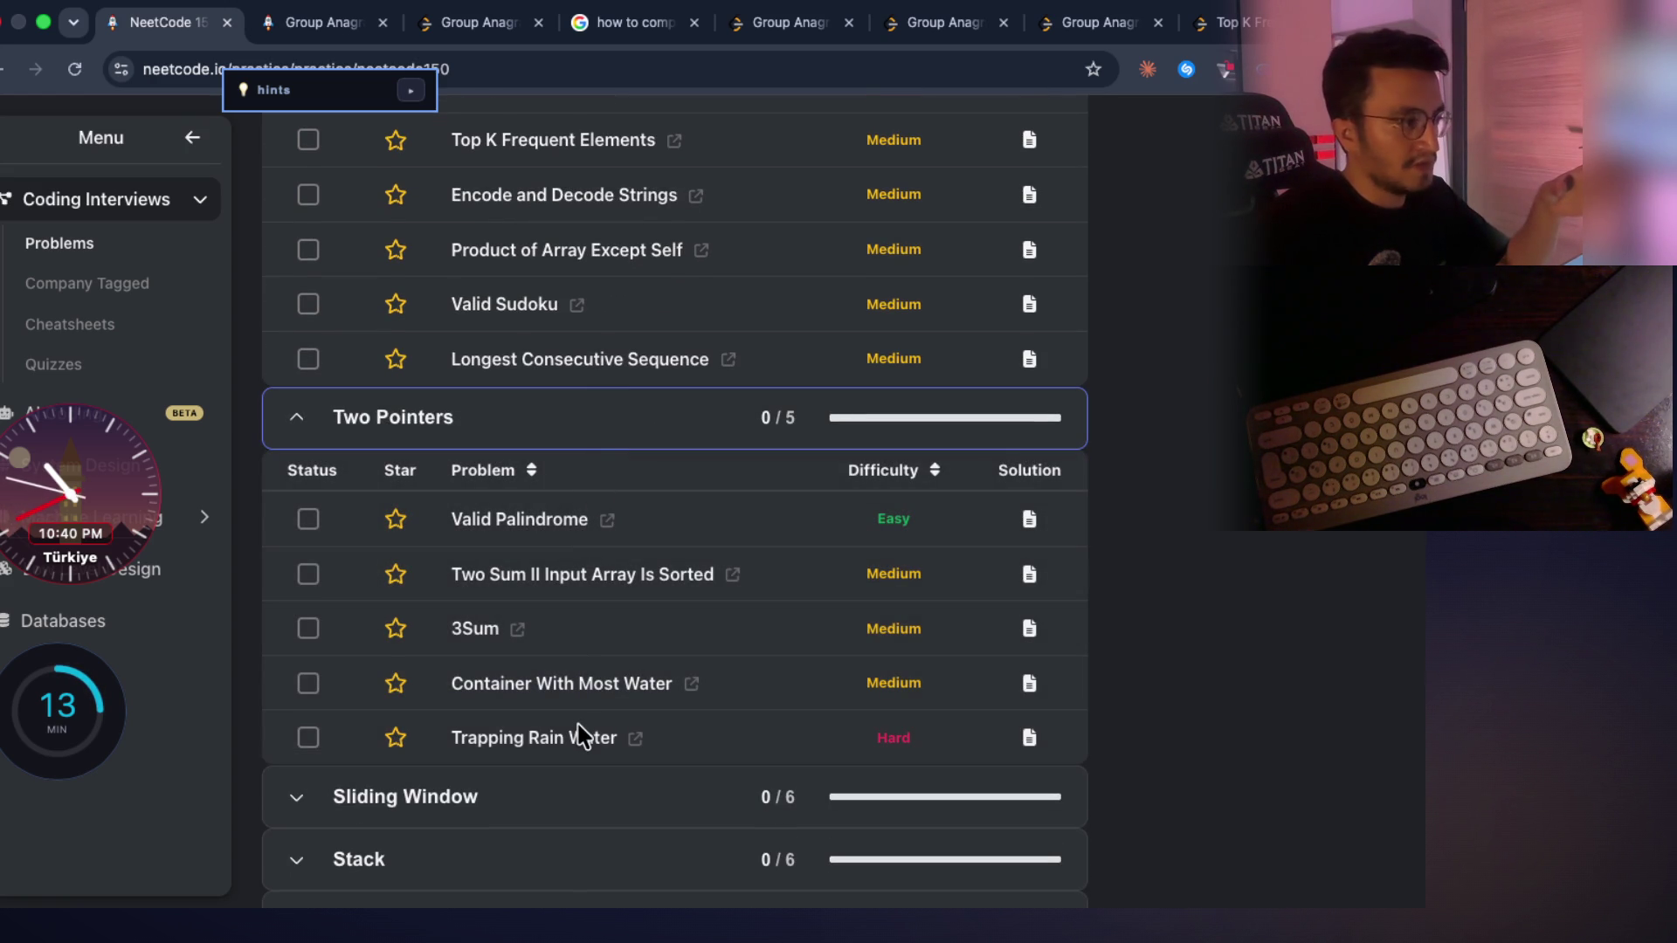
pyautogui.scroll(-2, 712, 483)
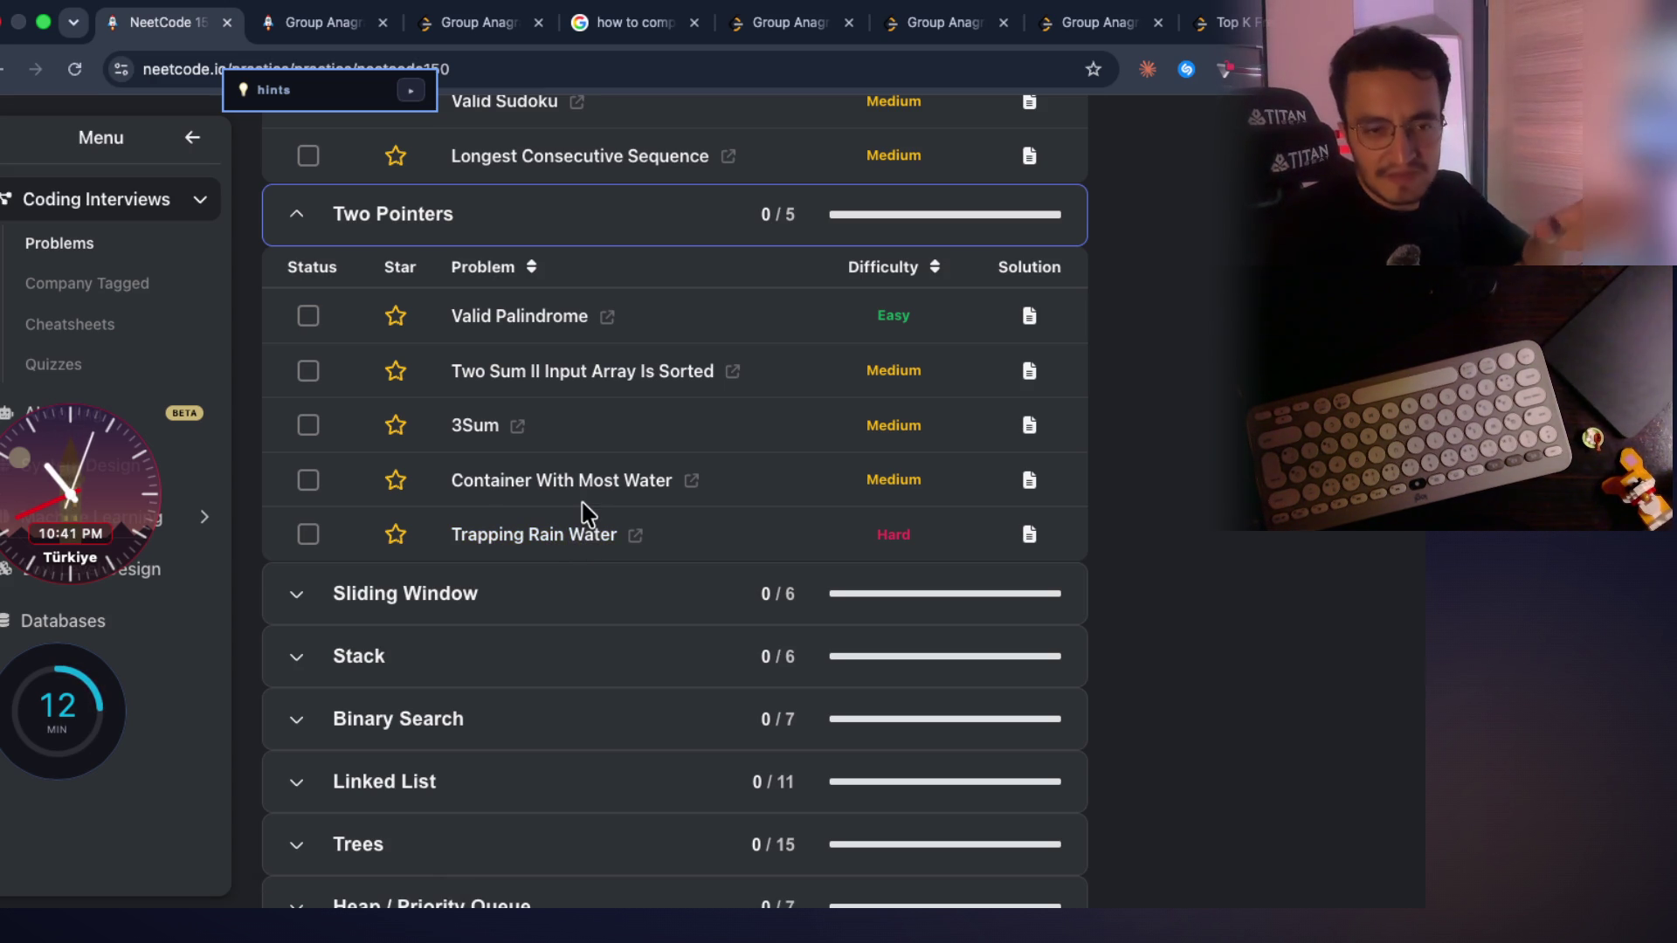
pyautogui.scroll(-1, 637, 474)
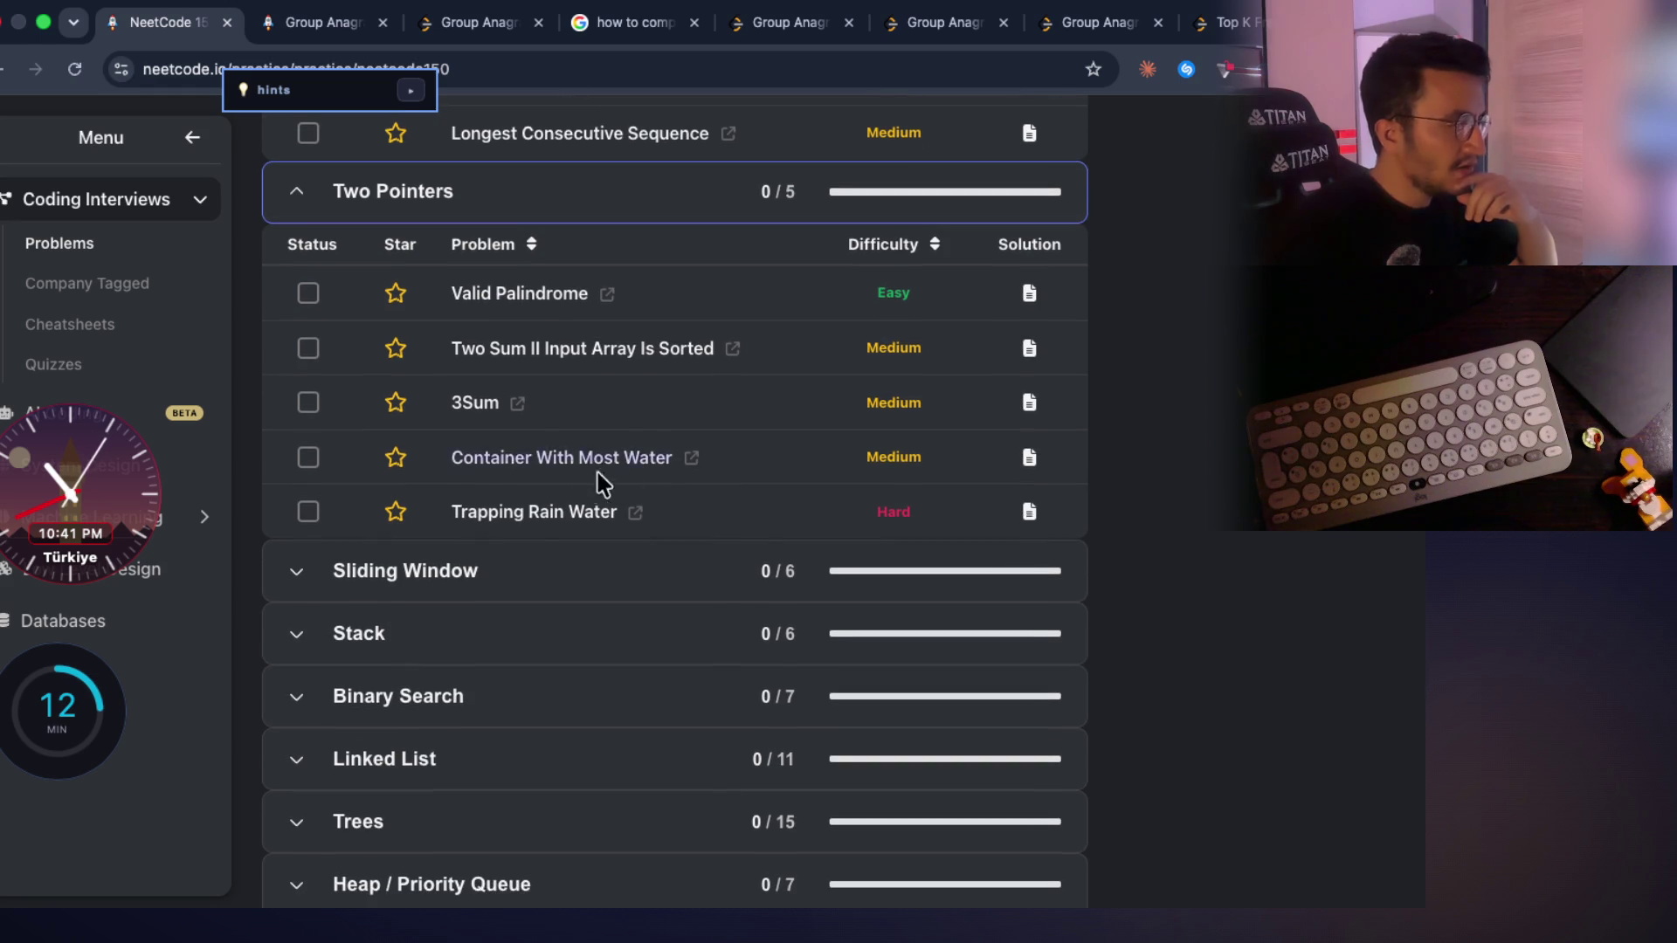
pyautogui.click(442, 573)
pyautogui.scroll(-3, 685, 490)
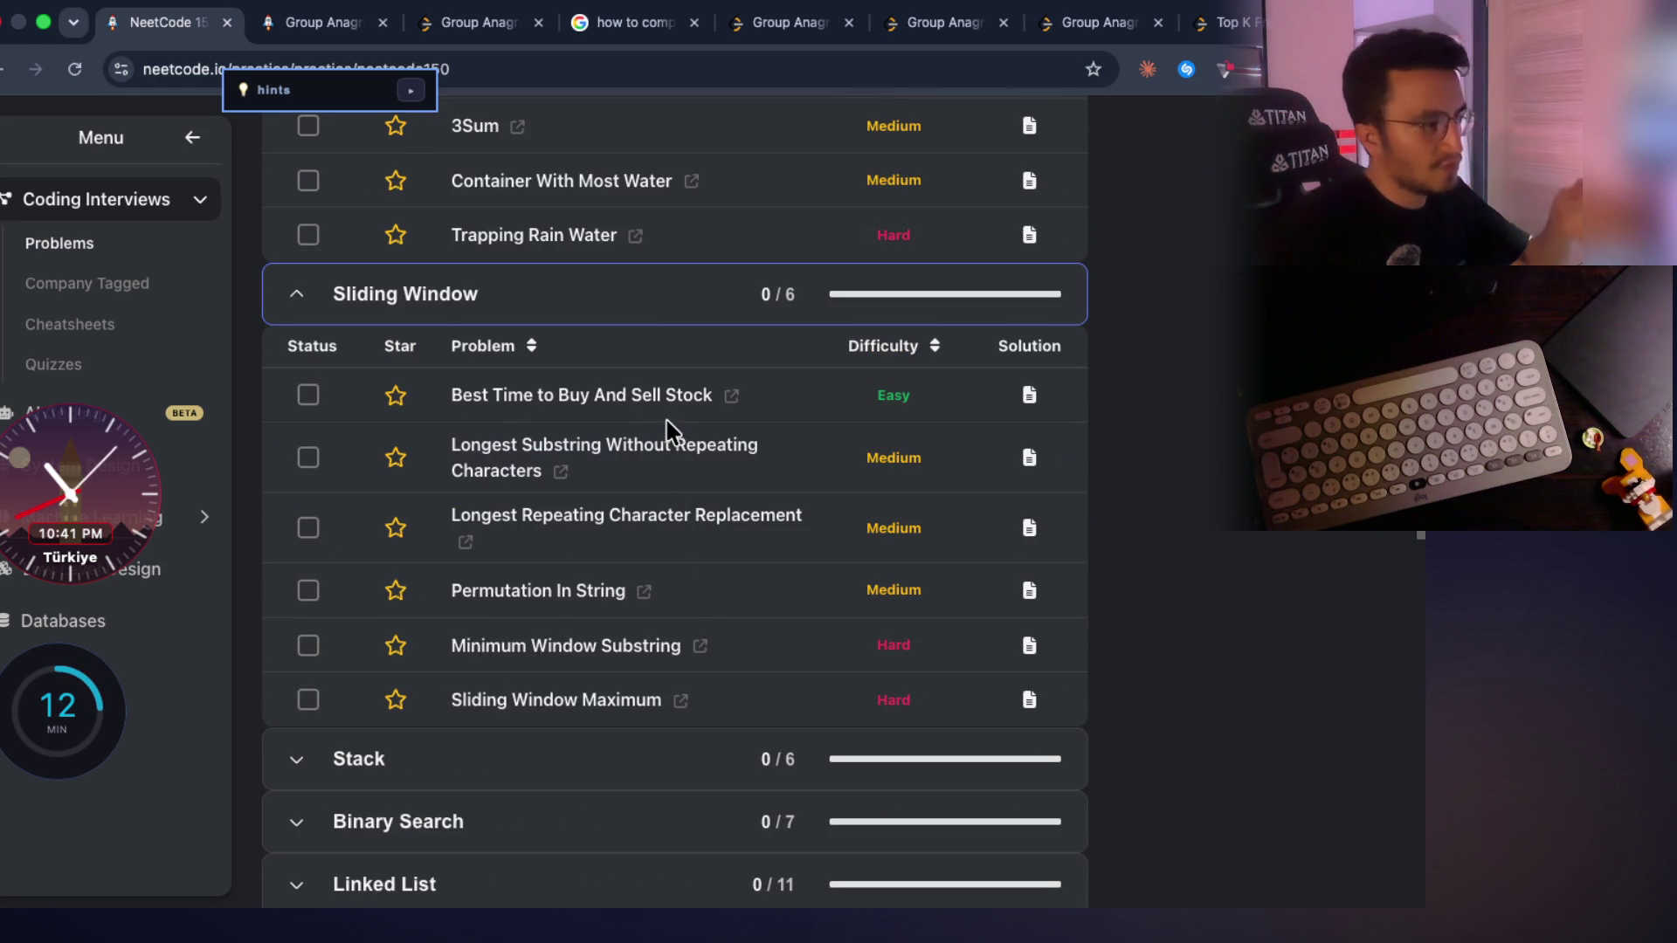
pyautogui.scroll(-5, 874, 550)
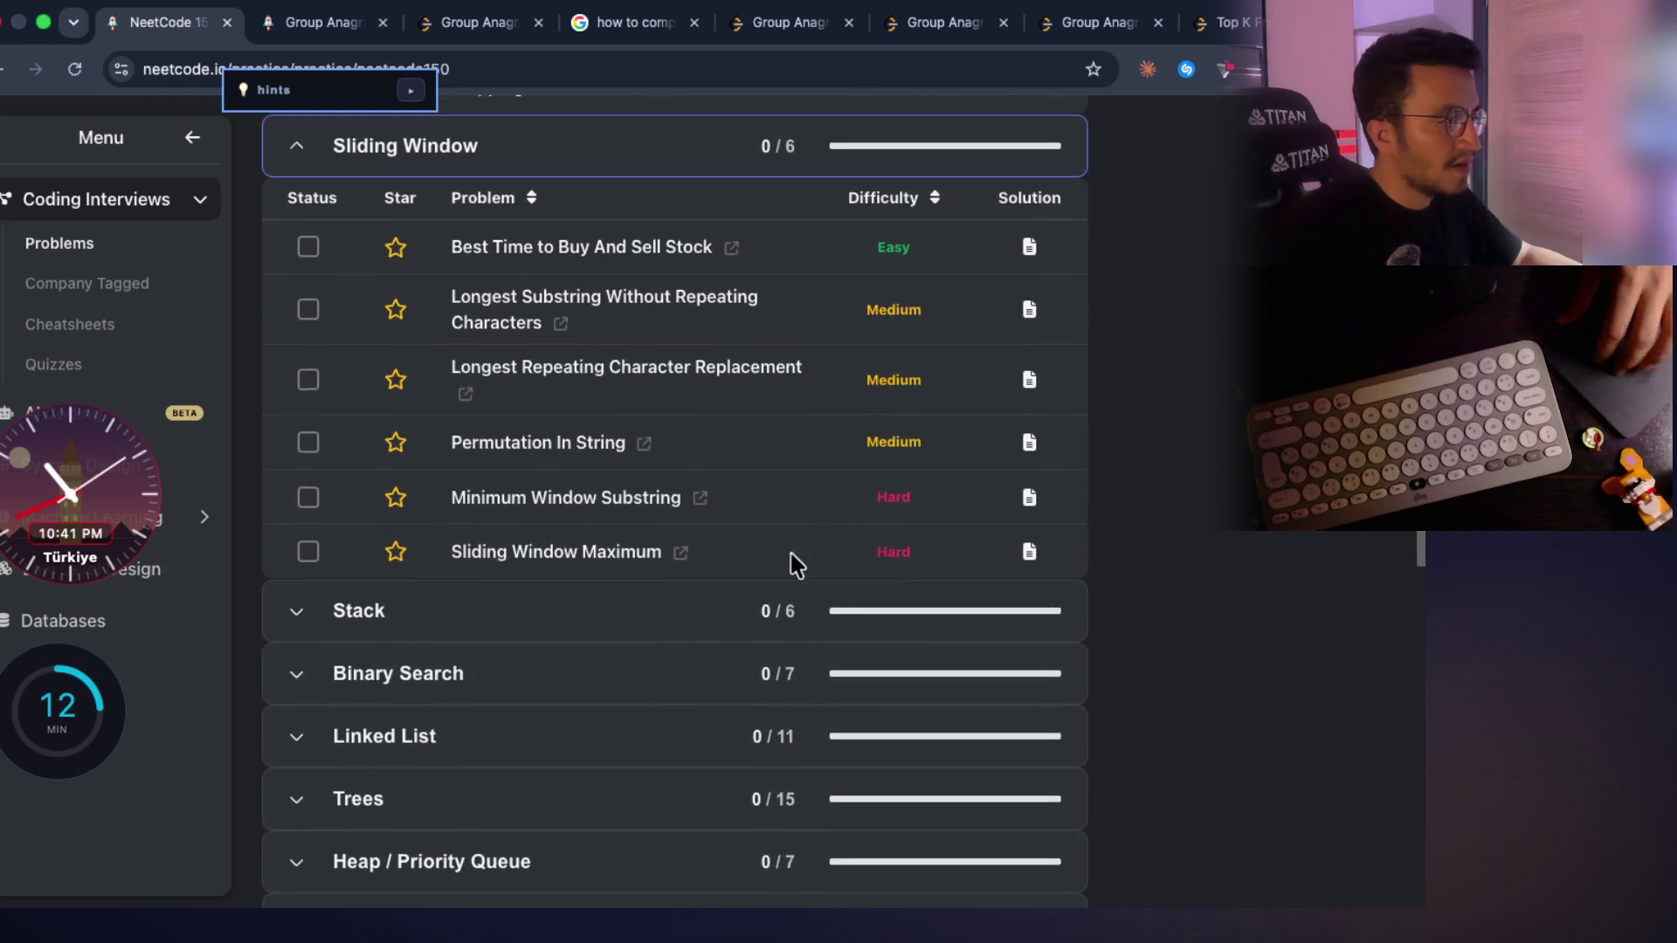
pyautogui.click(533, 400)
pyautogui.scroll(-2, 640, 611)
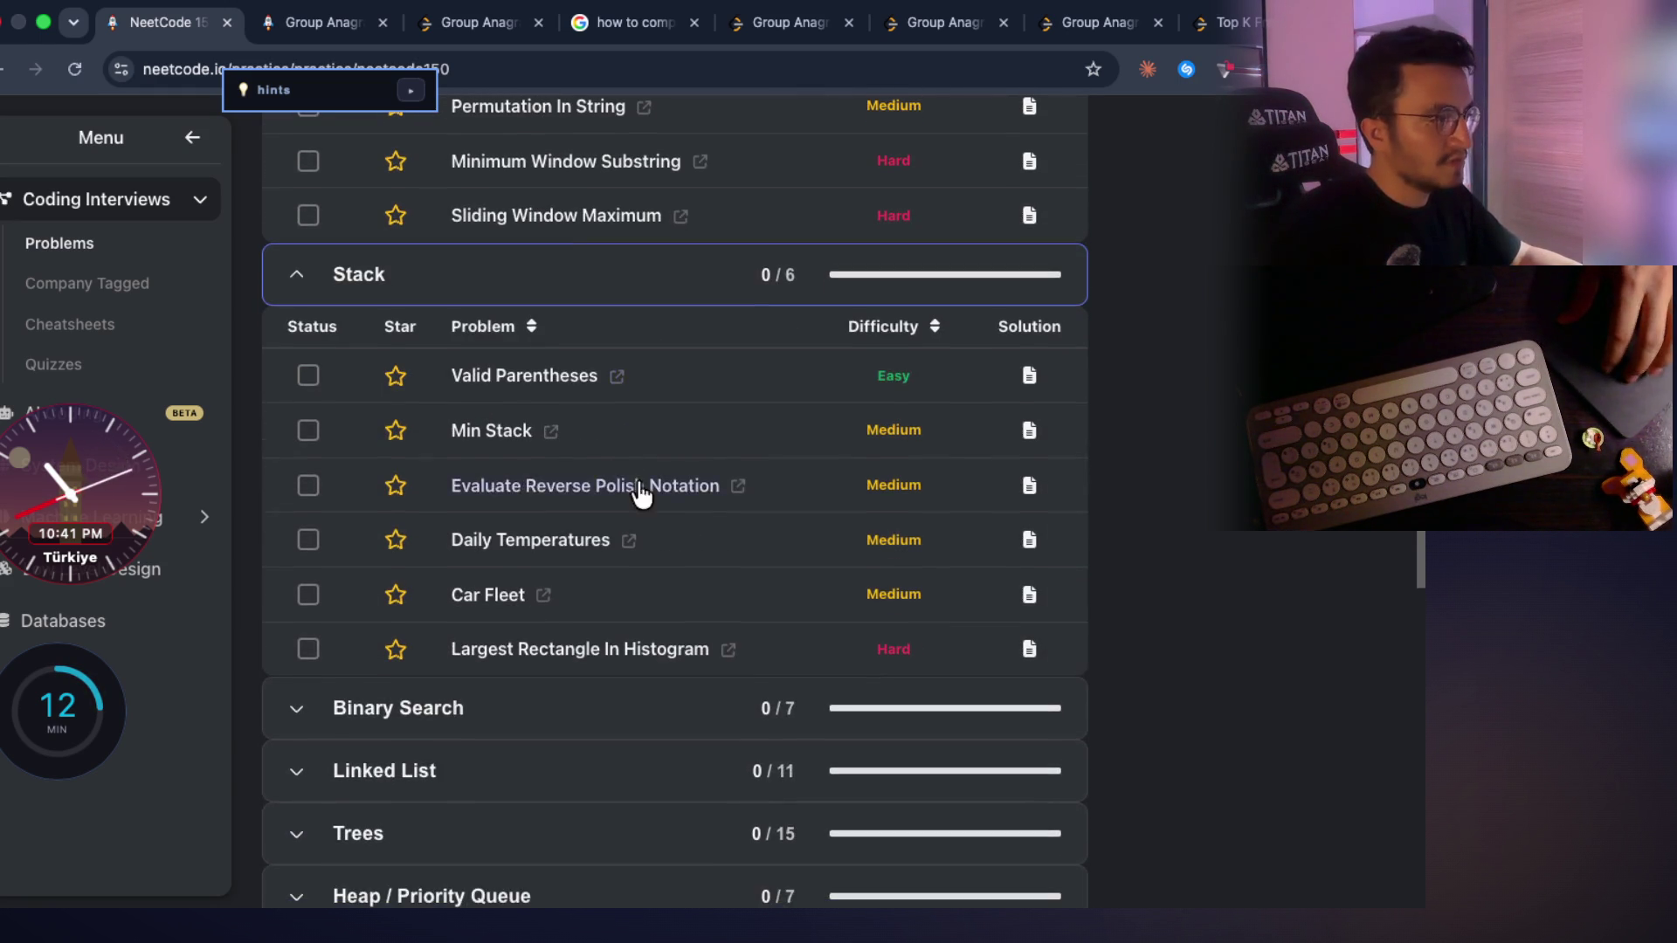
pyautogui.scroll(-2, 628, 550)
pyautogui.click(524, 517)
pyautogui.scroll(-3, 637, 547)
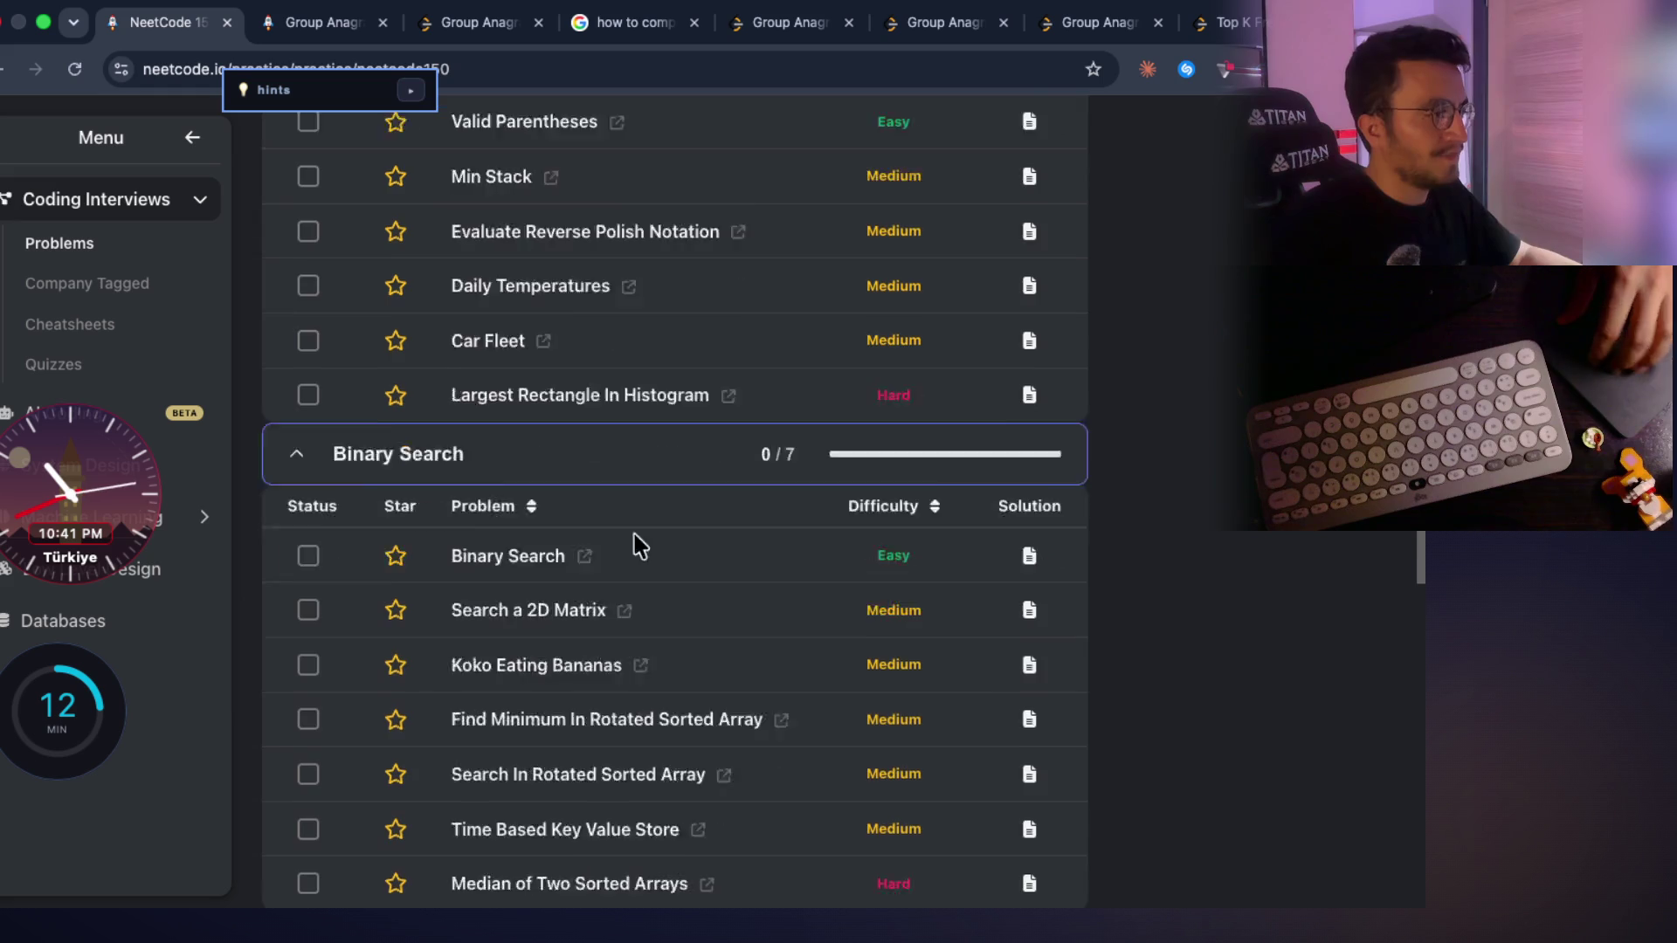
pyautogui.scroll(-3, 786, 463)
pyautogui.click(602, 550)
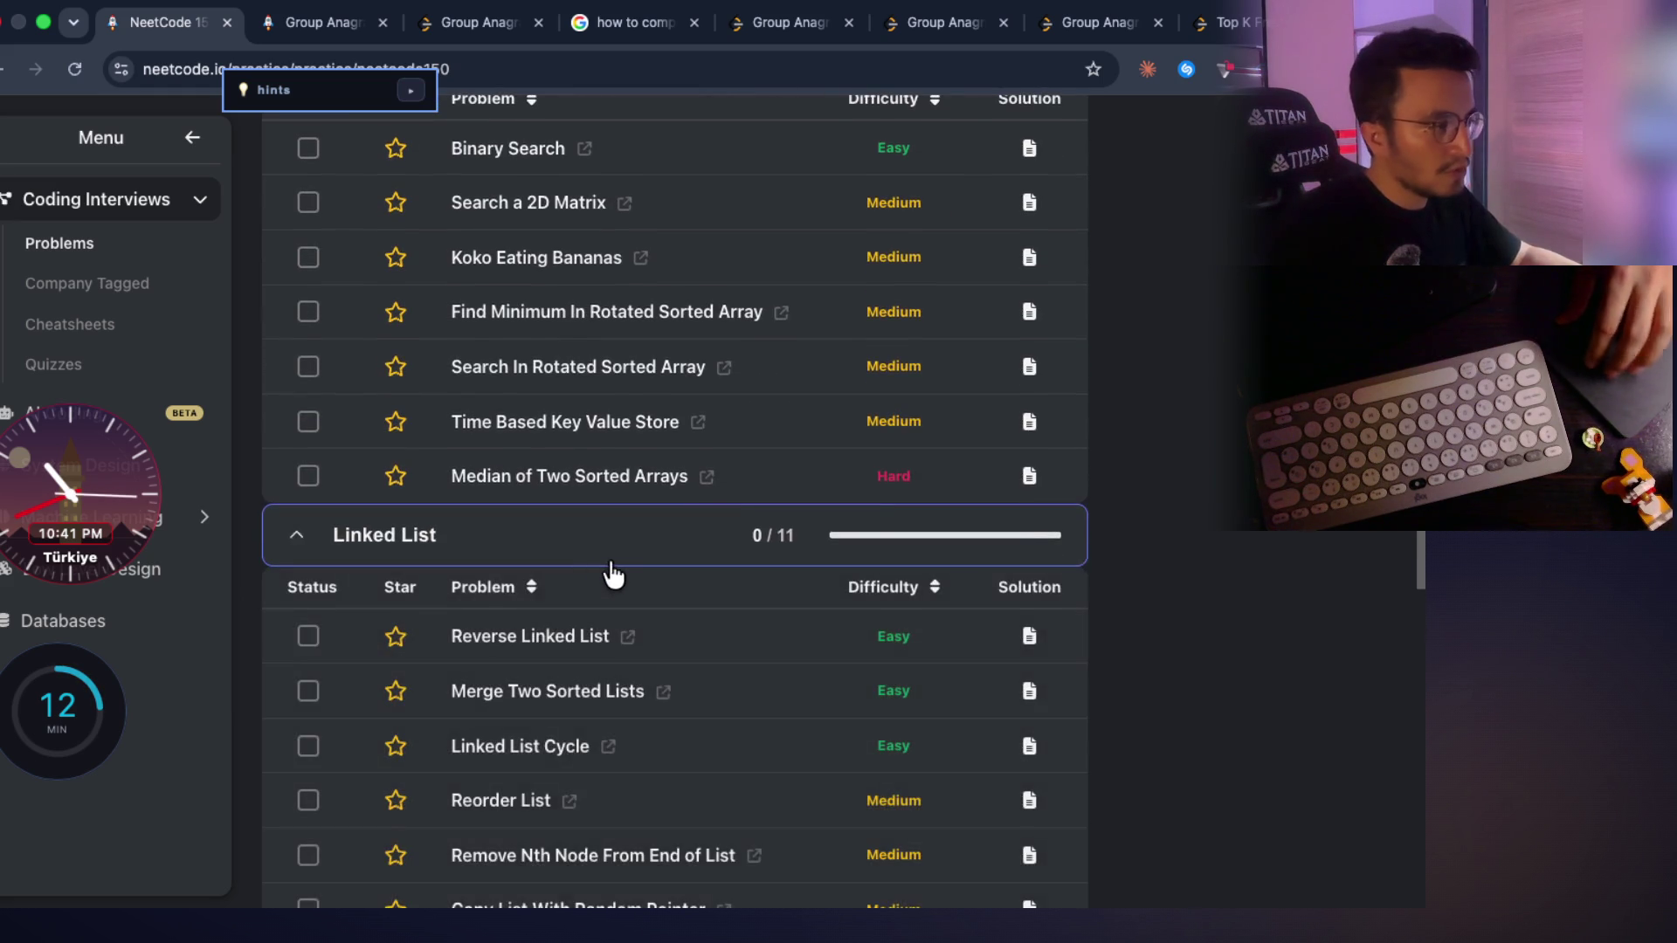
pyautogui.scroll(-2, 636, 571)
pyautogui.scroll(-1, 646, 569)
pyautogui.scroll(-3, 647, 568)
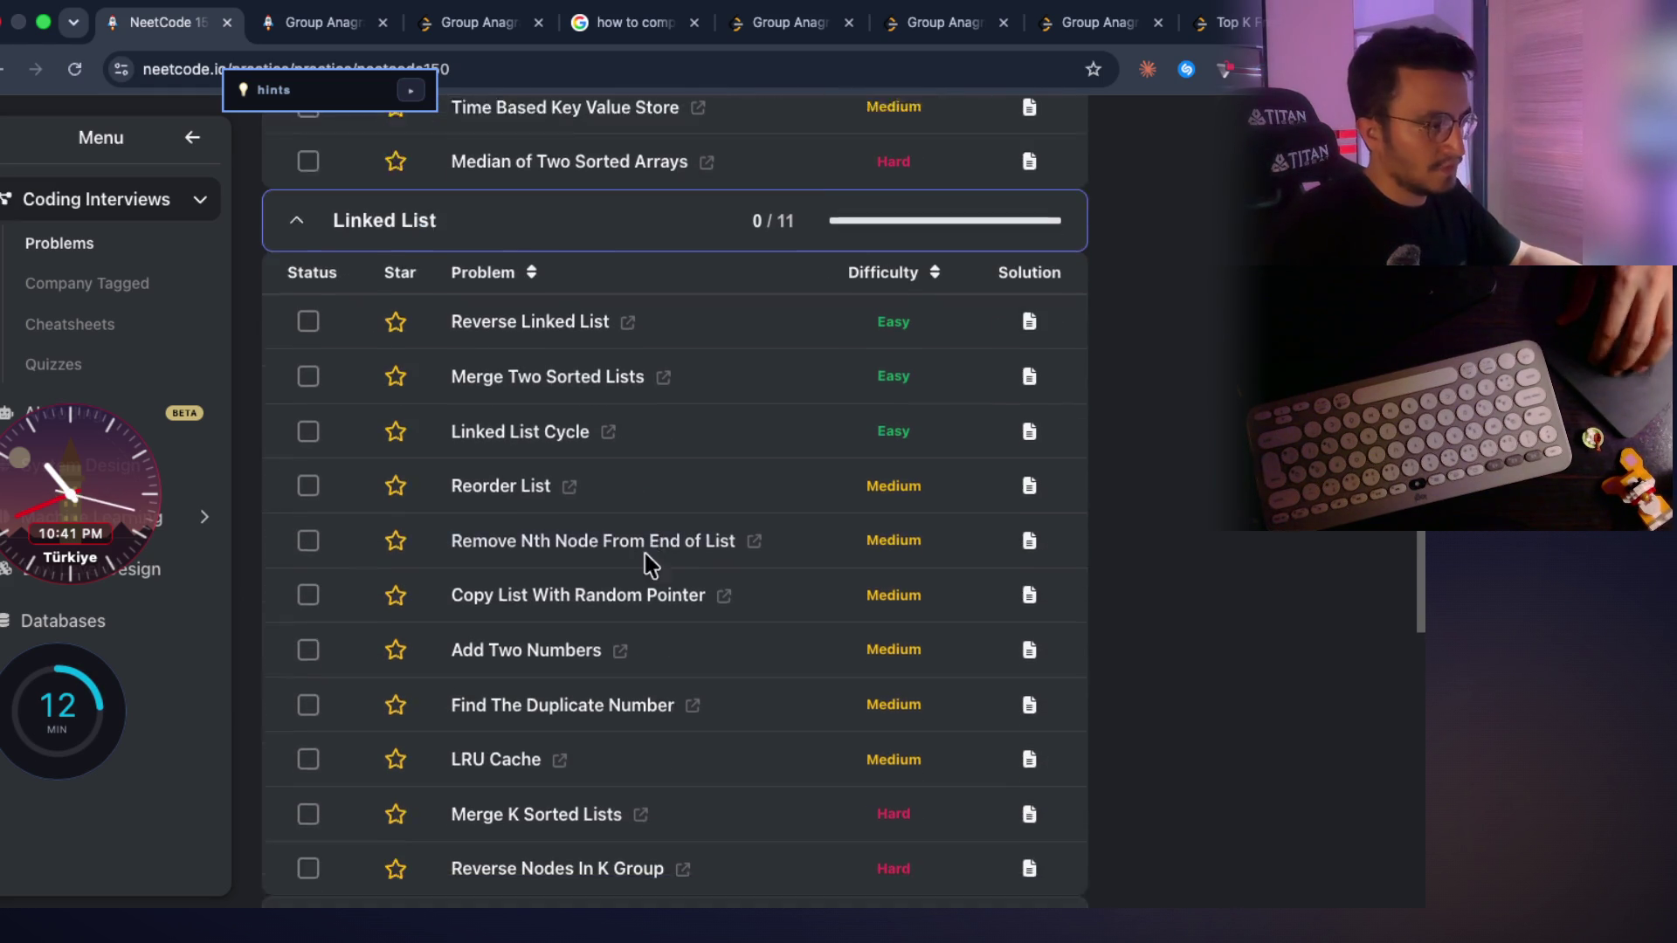
pyautogui.scroll(-2, 650, 564)
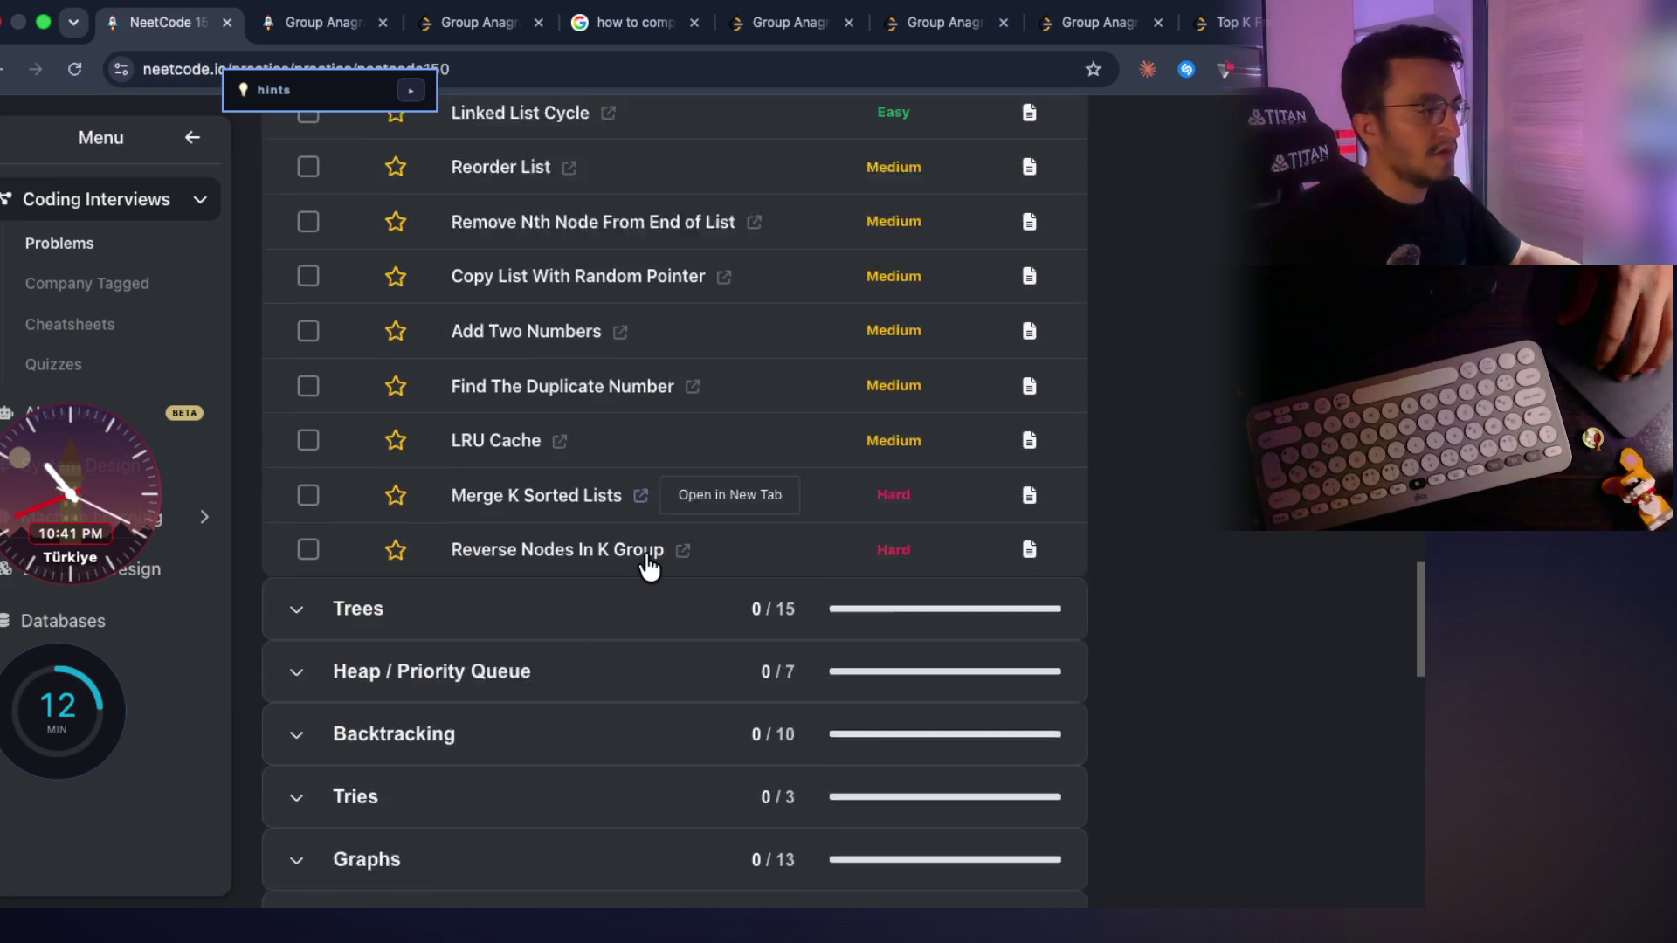
pyautogui.scroll(-6, 648, 567)
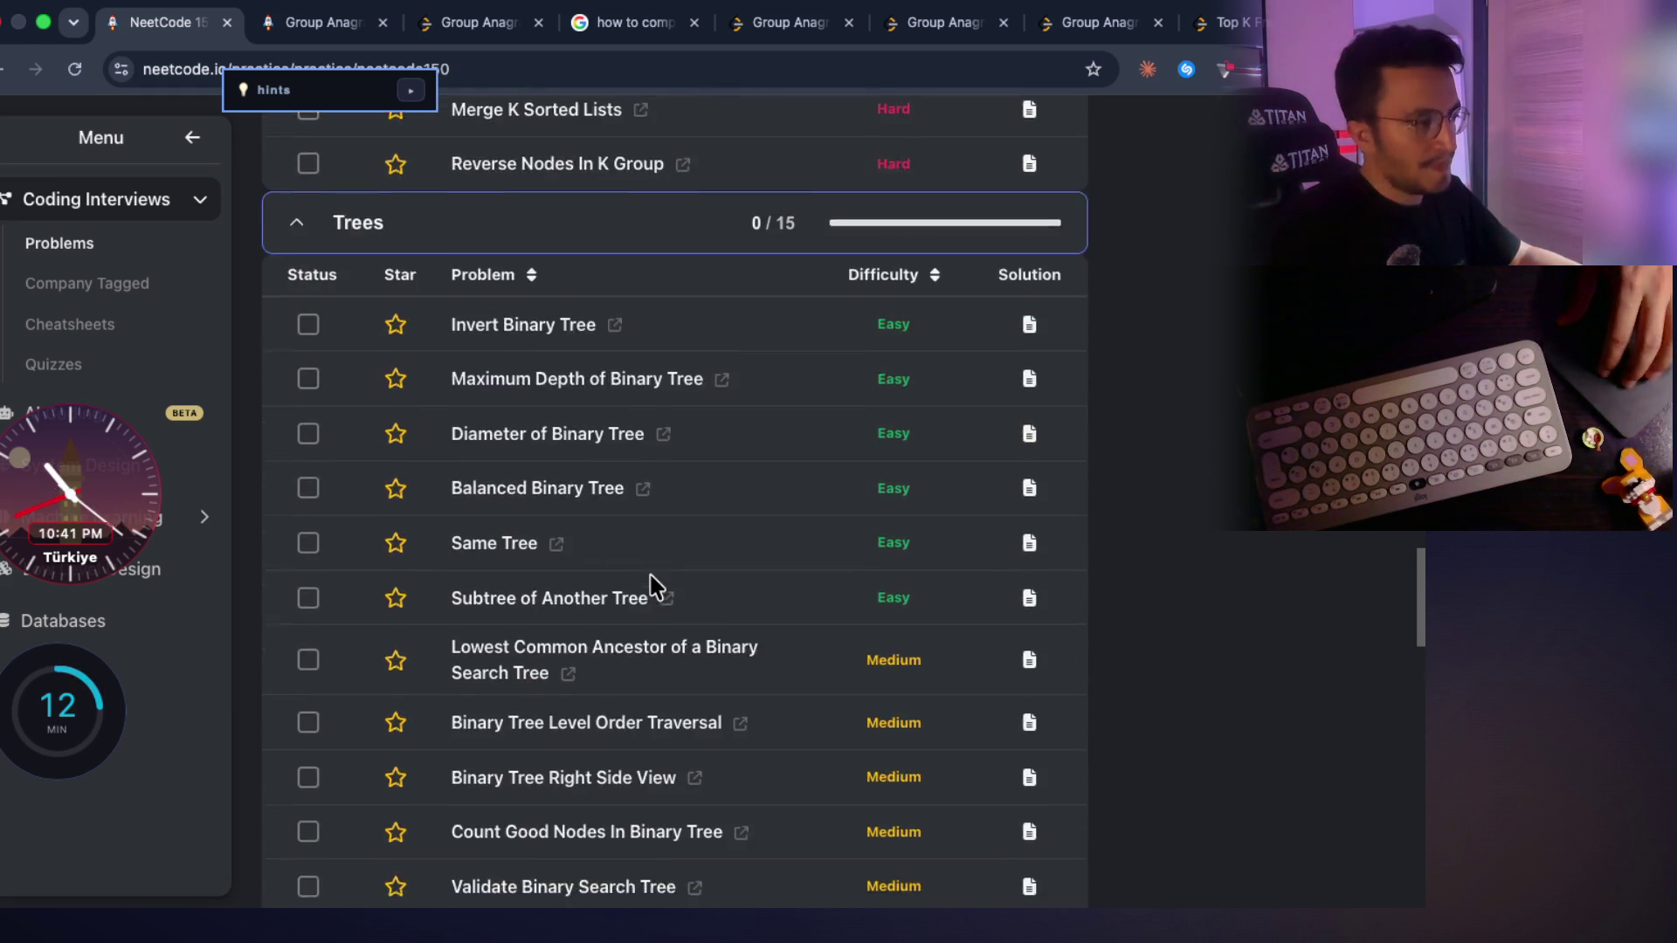
pyautogui.scroll(-3, 653, 589)
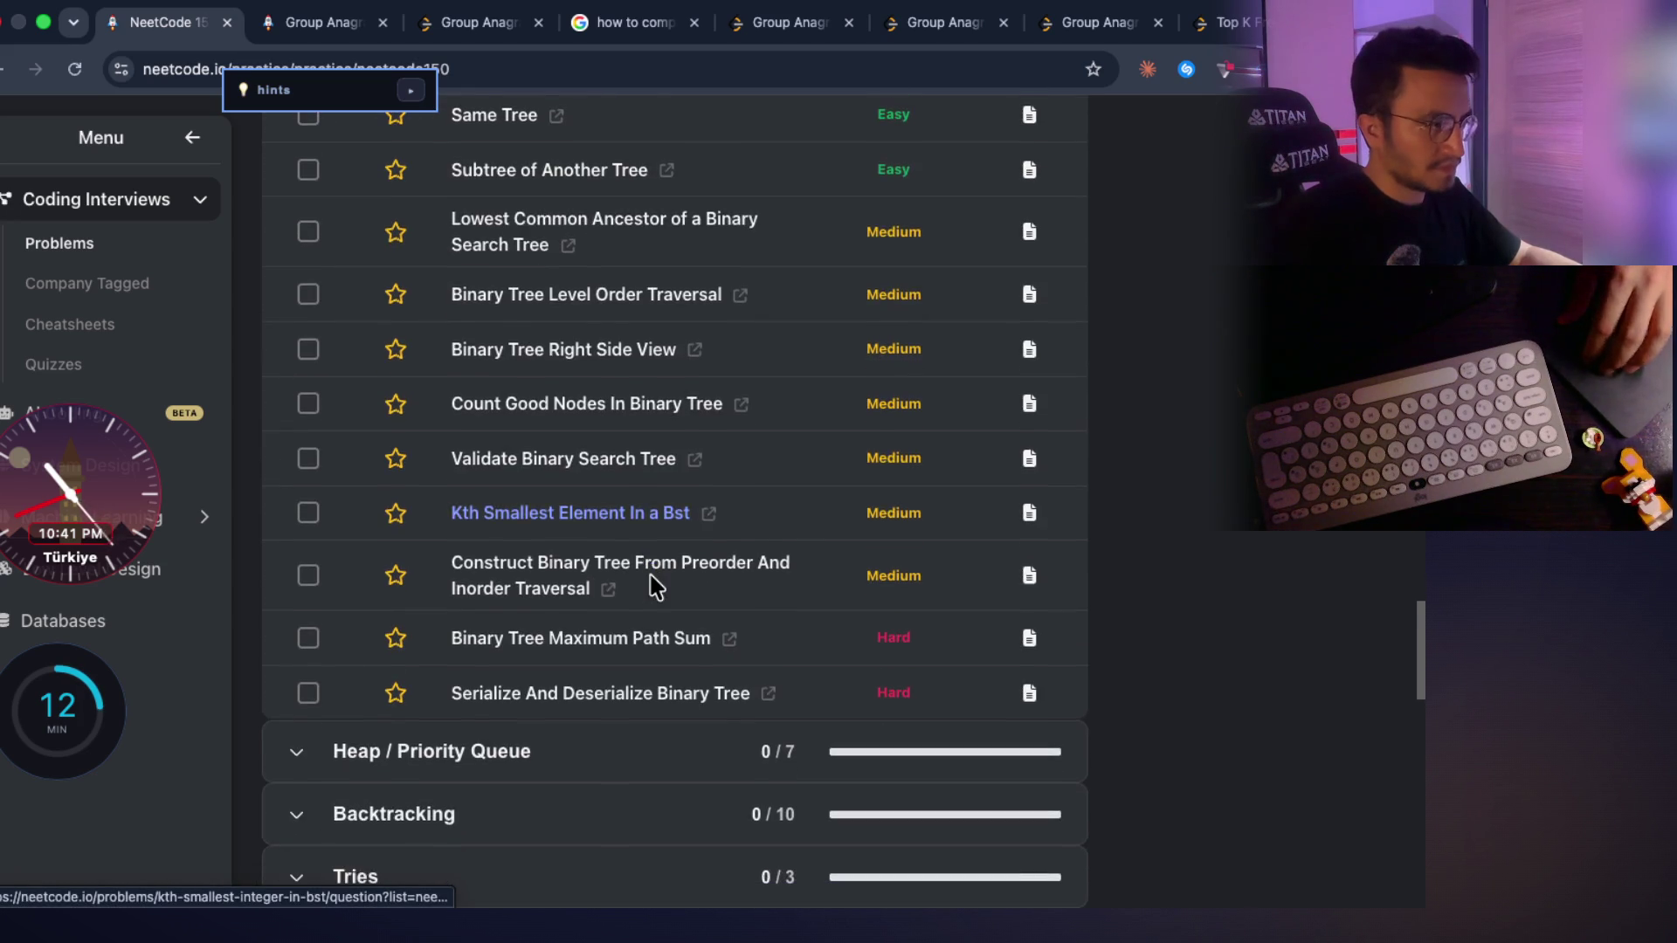
pyautogui.scroll(2, 653, 587)
pyautogui.scroll(2, 653, 588)
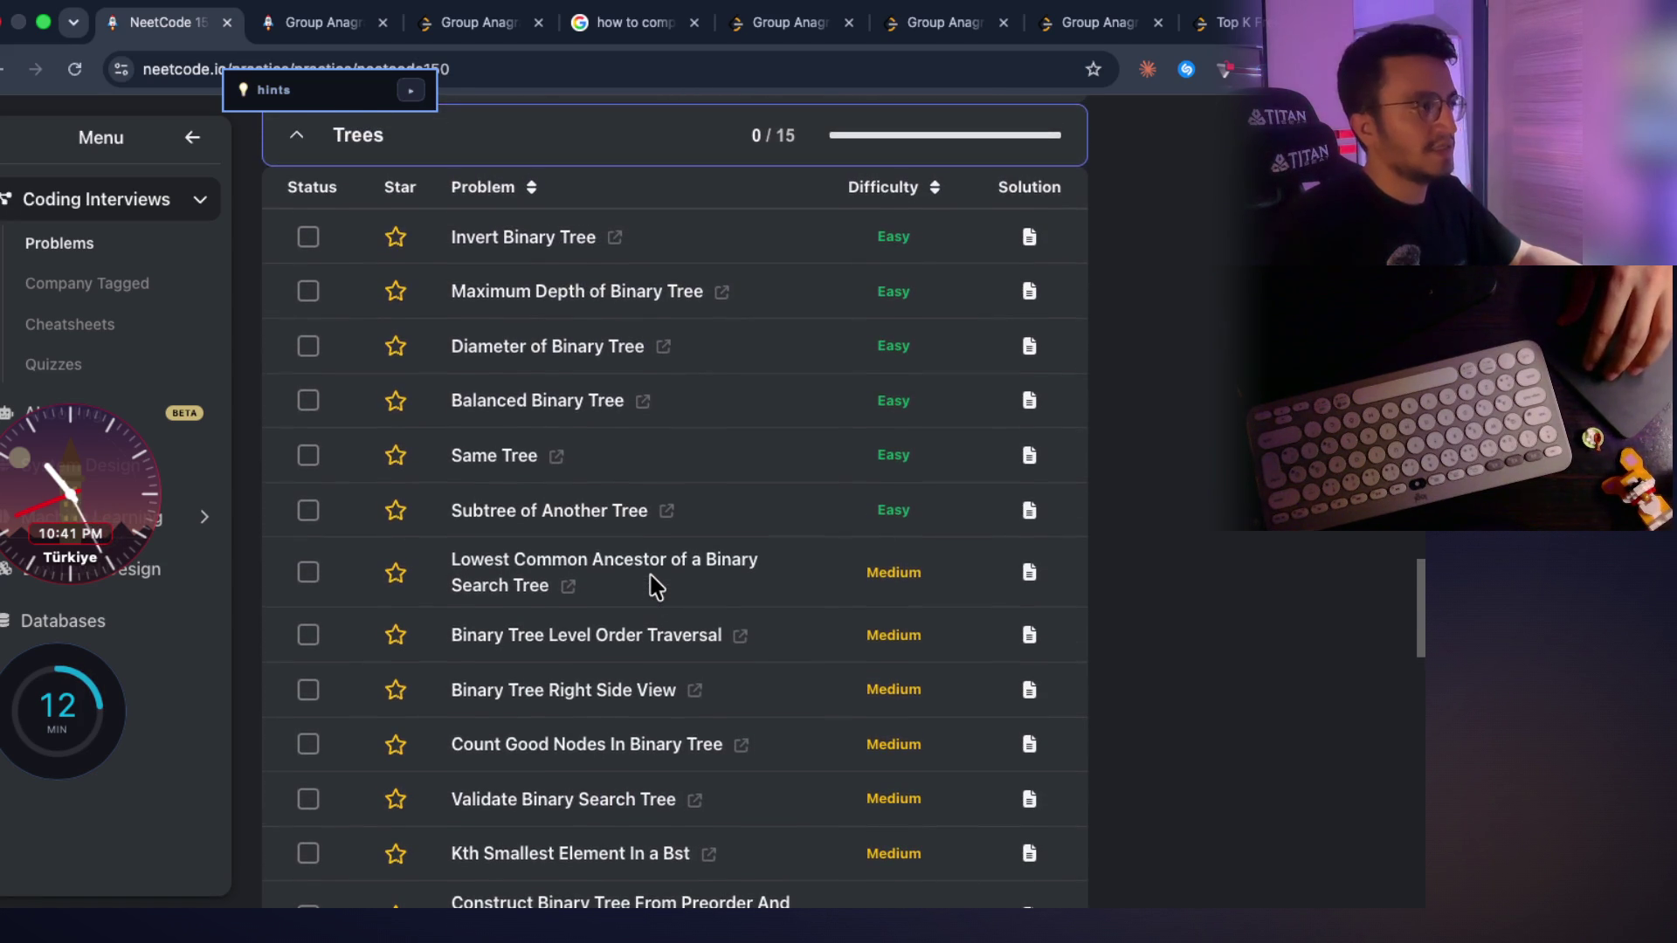
pyautogui.scroll(1, 668, 524)
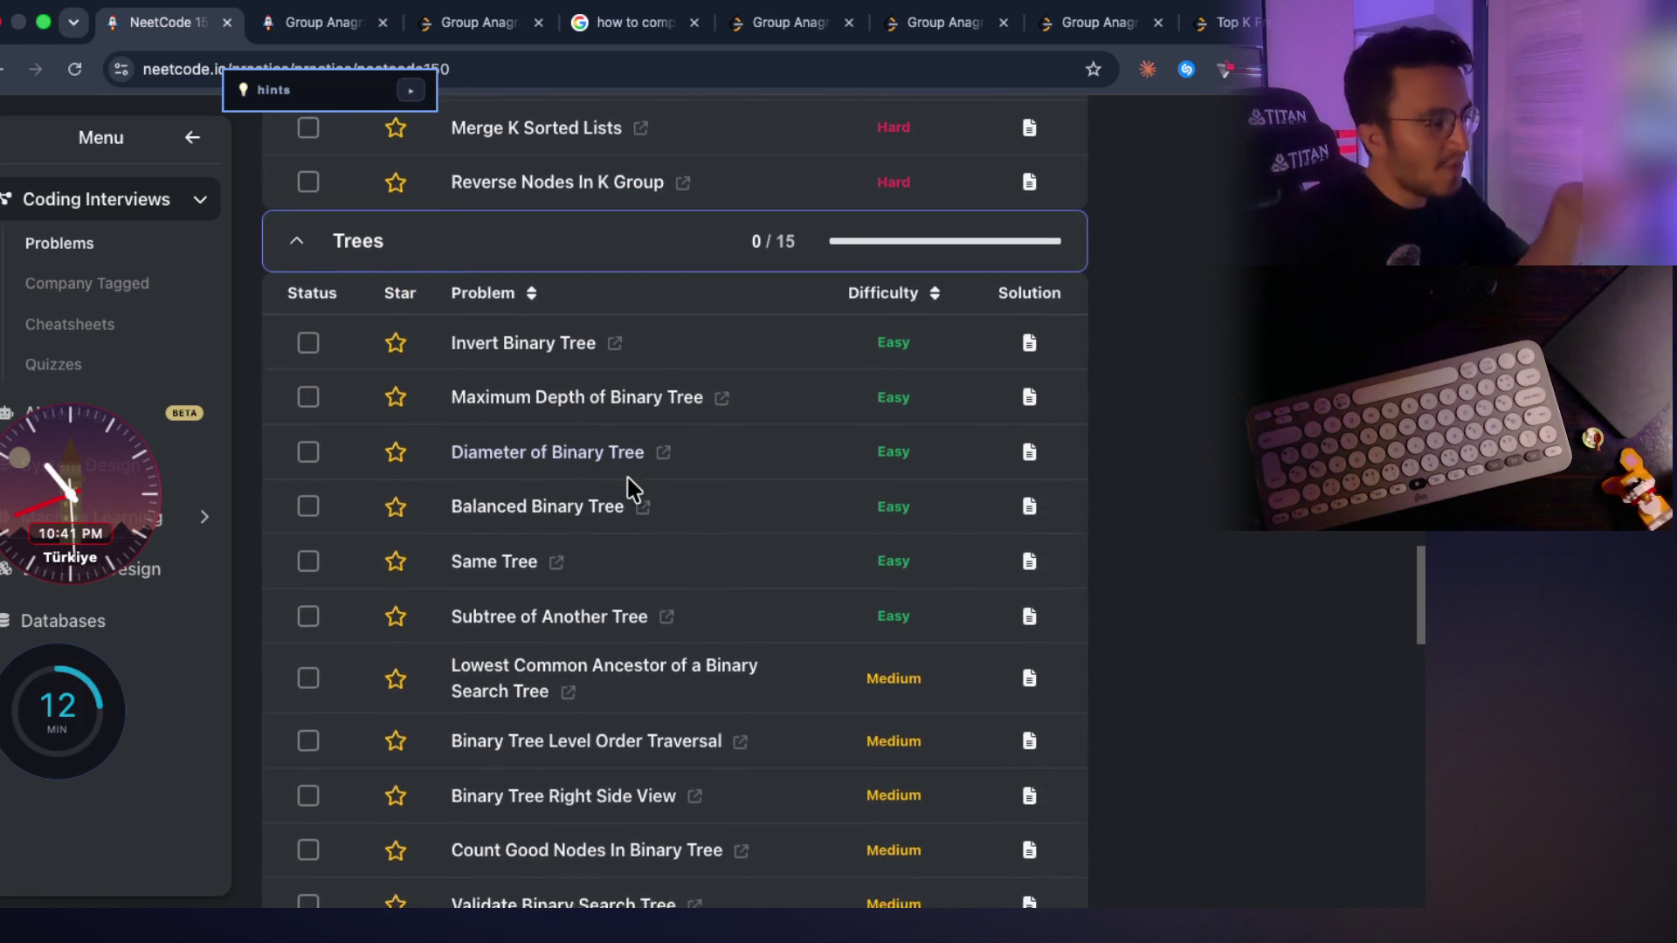
pyautogui.scroll(-3, 632, 487)
pyautogui.scroll(-2, 630, 489)
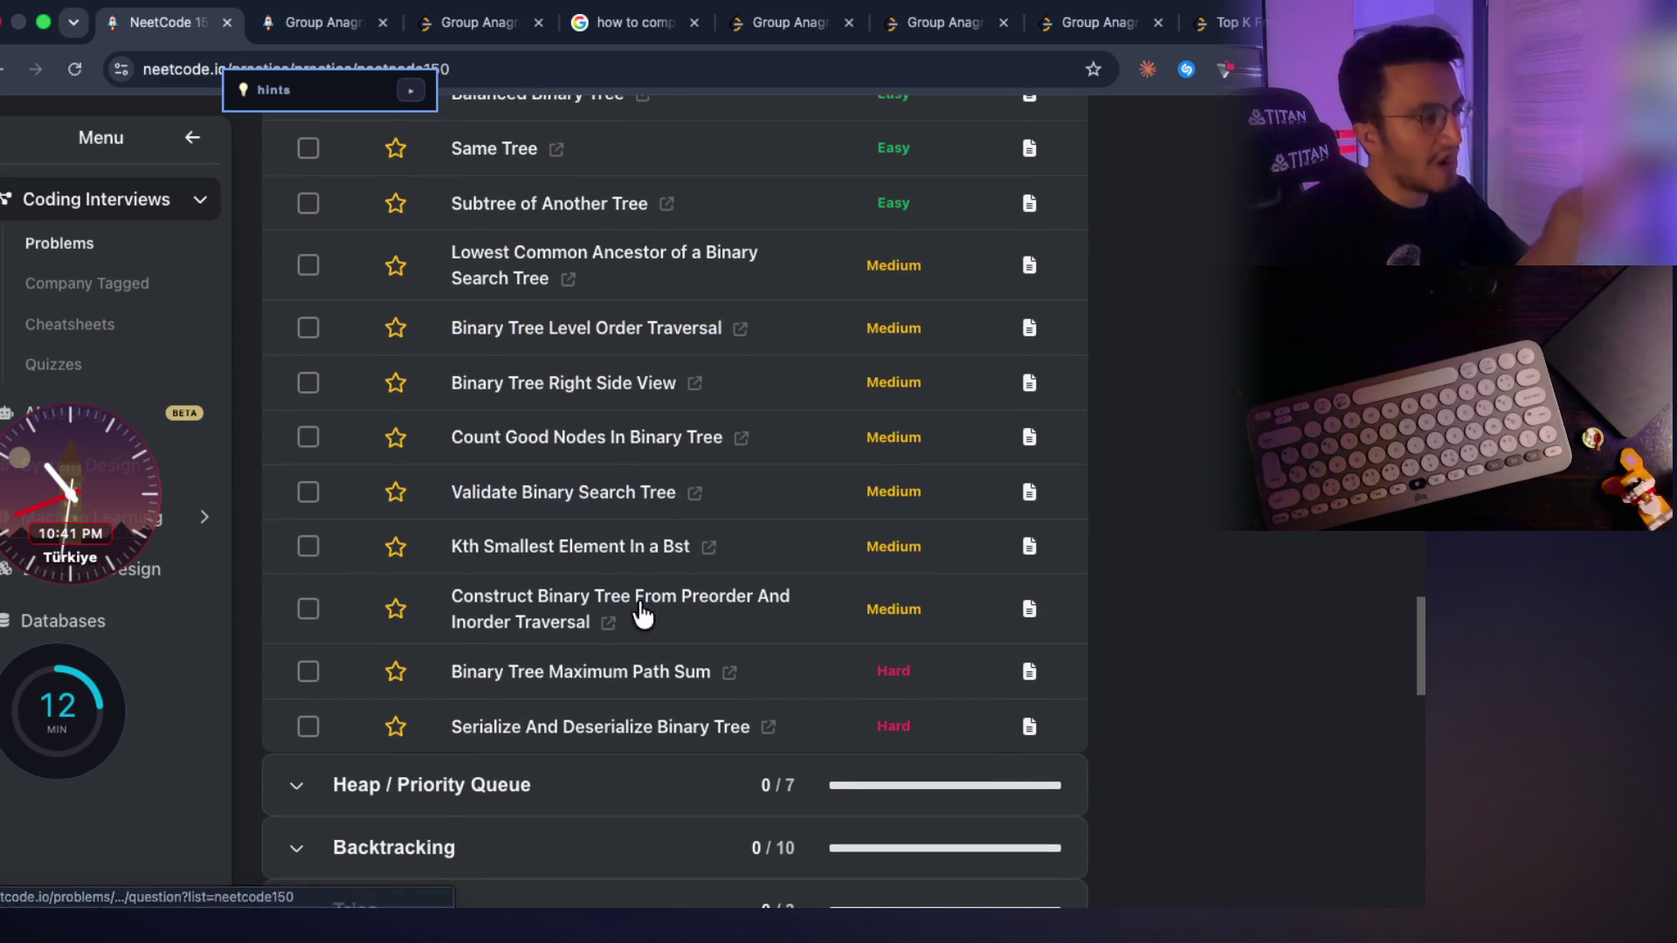
pyautogui.scroll(4, 635, 698)
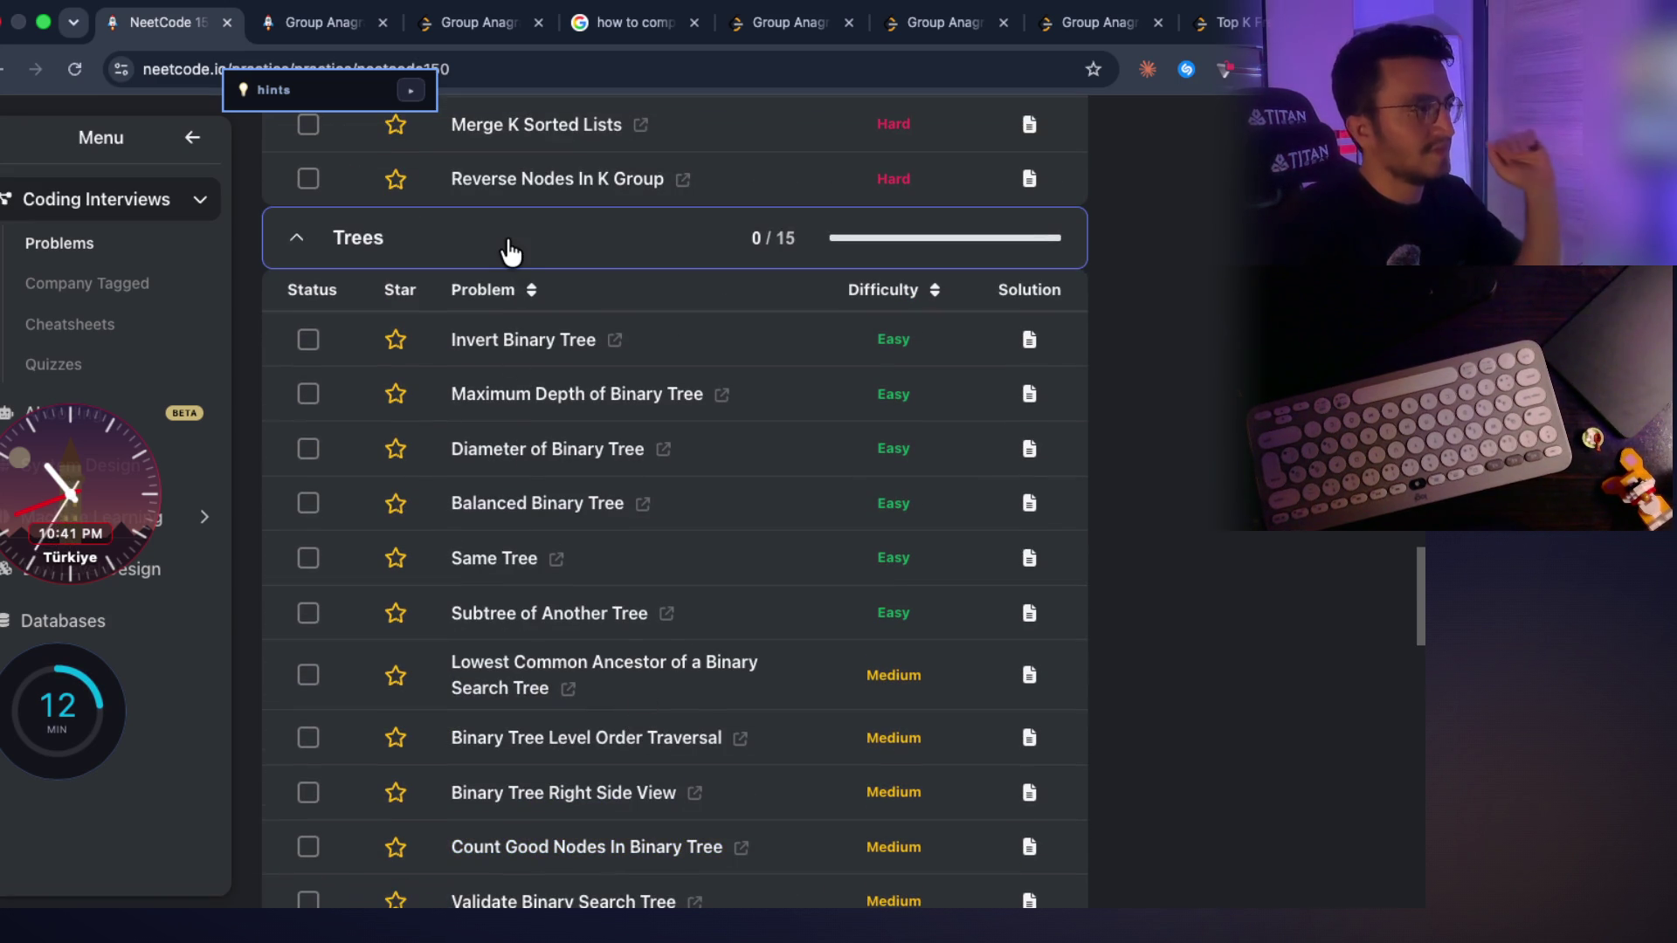
# Collapse Trees, expand Graphs, and scroll its 13 problems from Number of Islands to Word Ladder
pyautogui.click(509, 252)
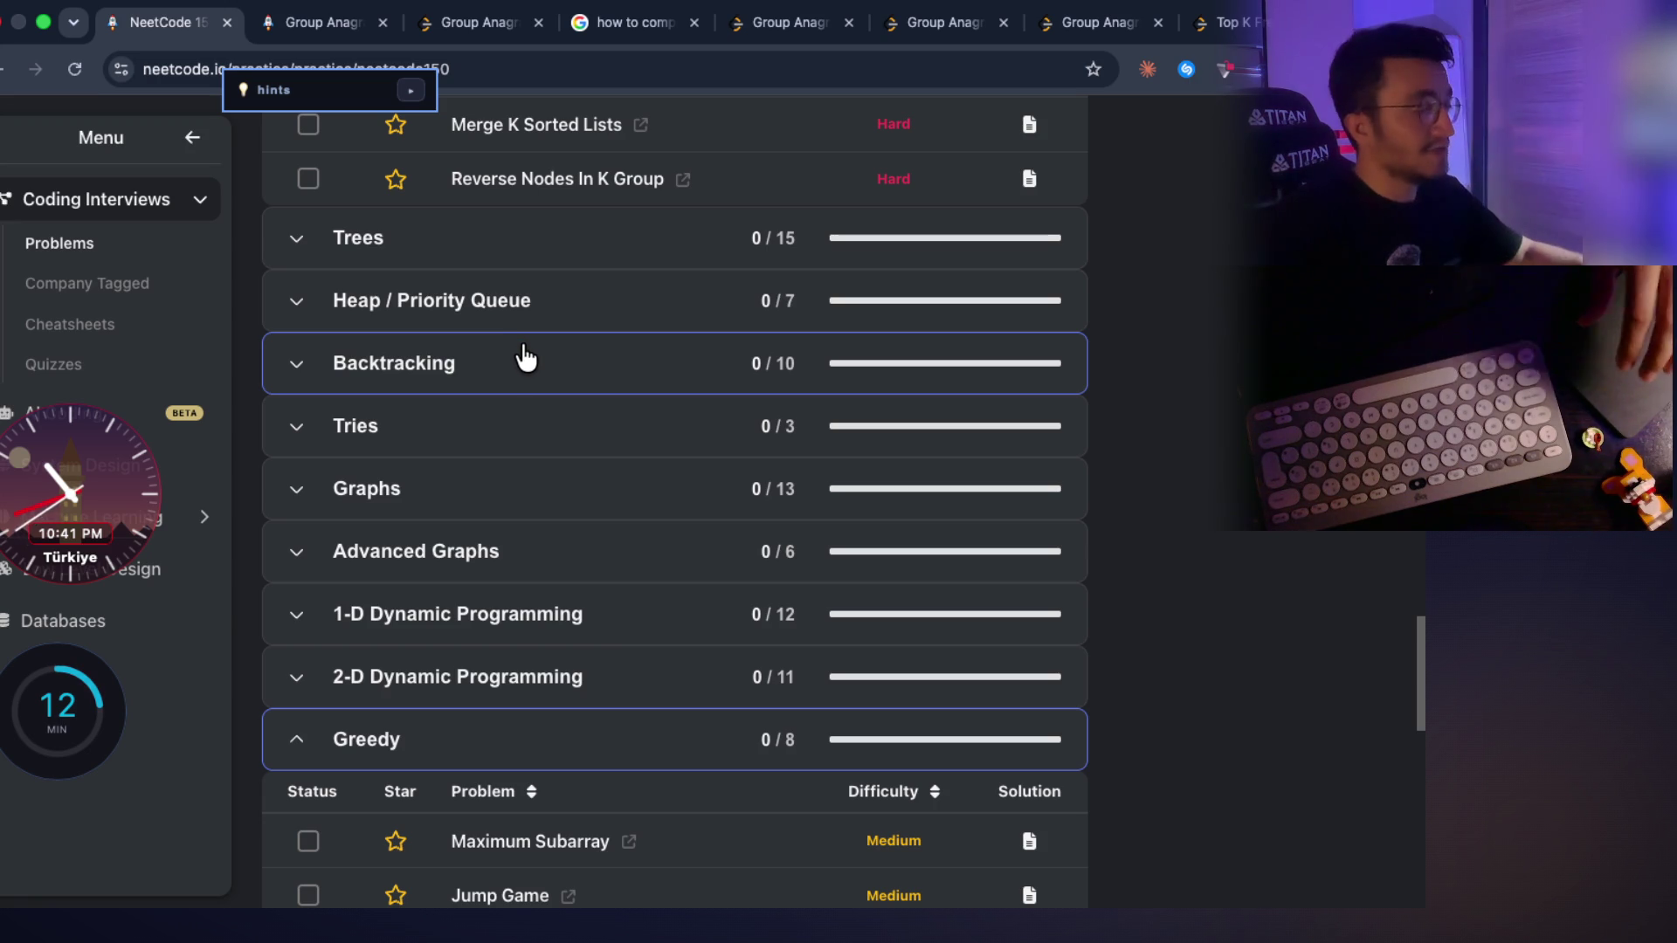
pyautogui.click(539, 491)
pyautogui.scroll(-1, 611, 459)
pyautogui.scroll(-1, 611, 460)
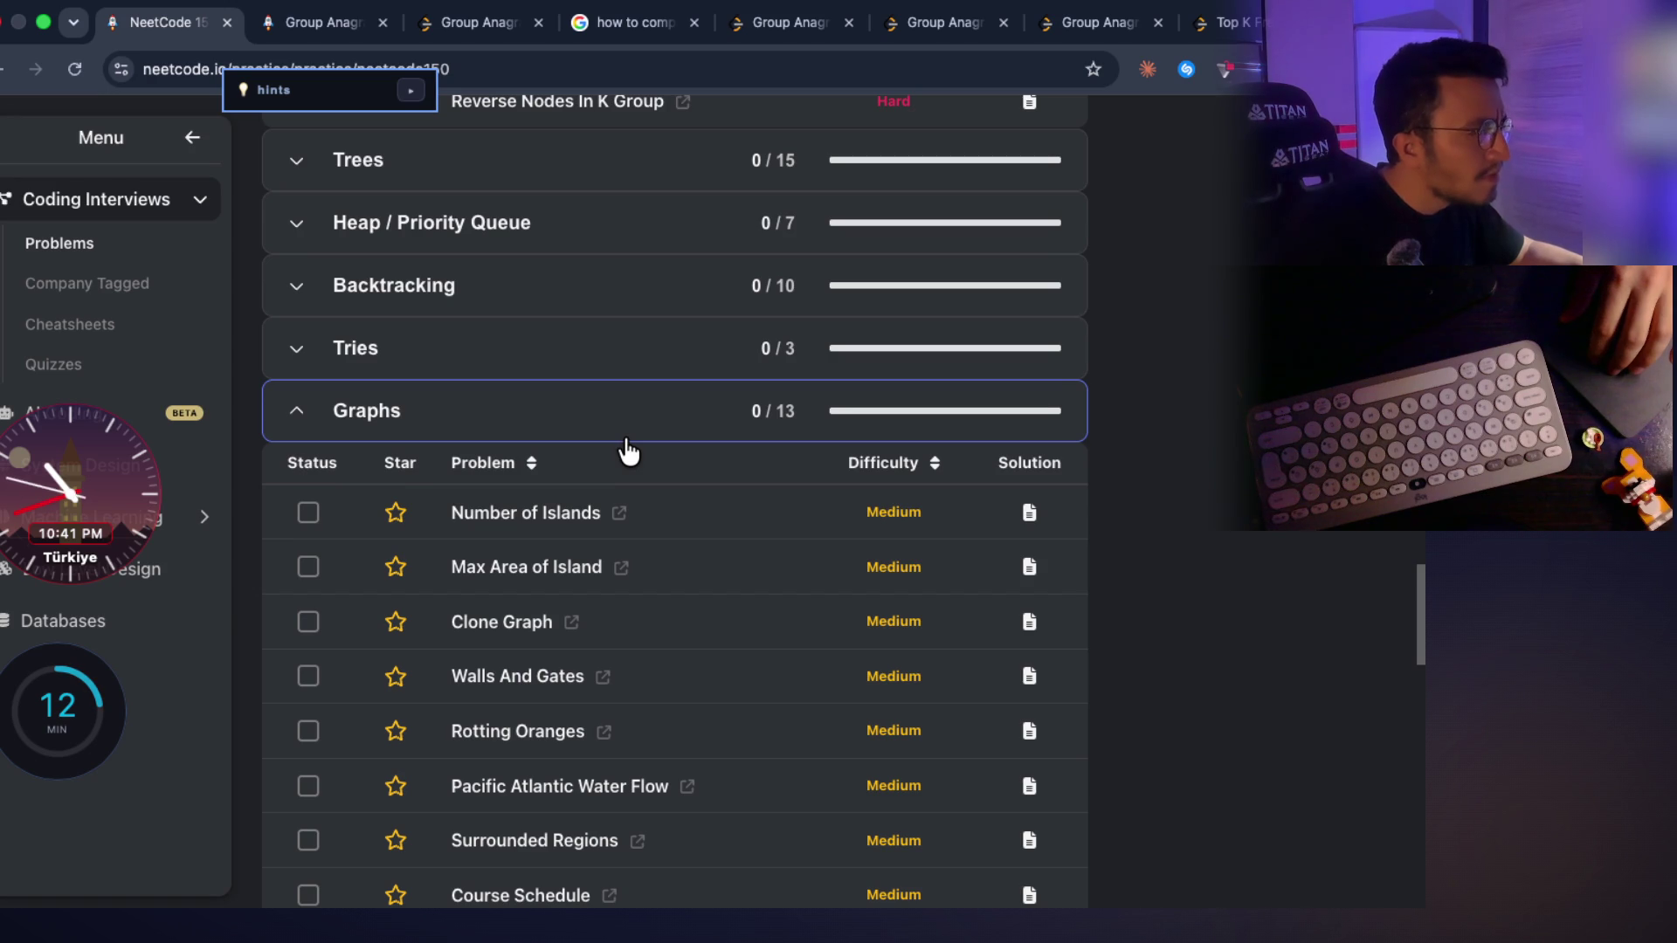
pyautogui.scroll(-5, 628, 451)
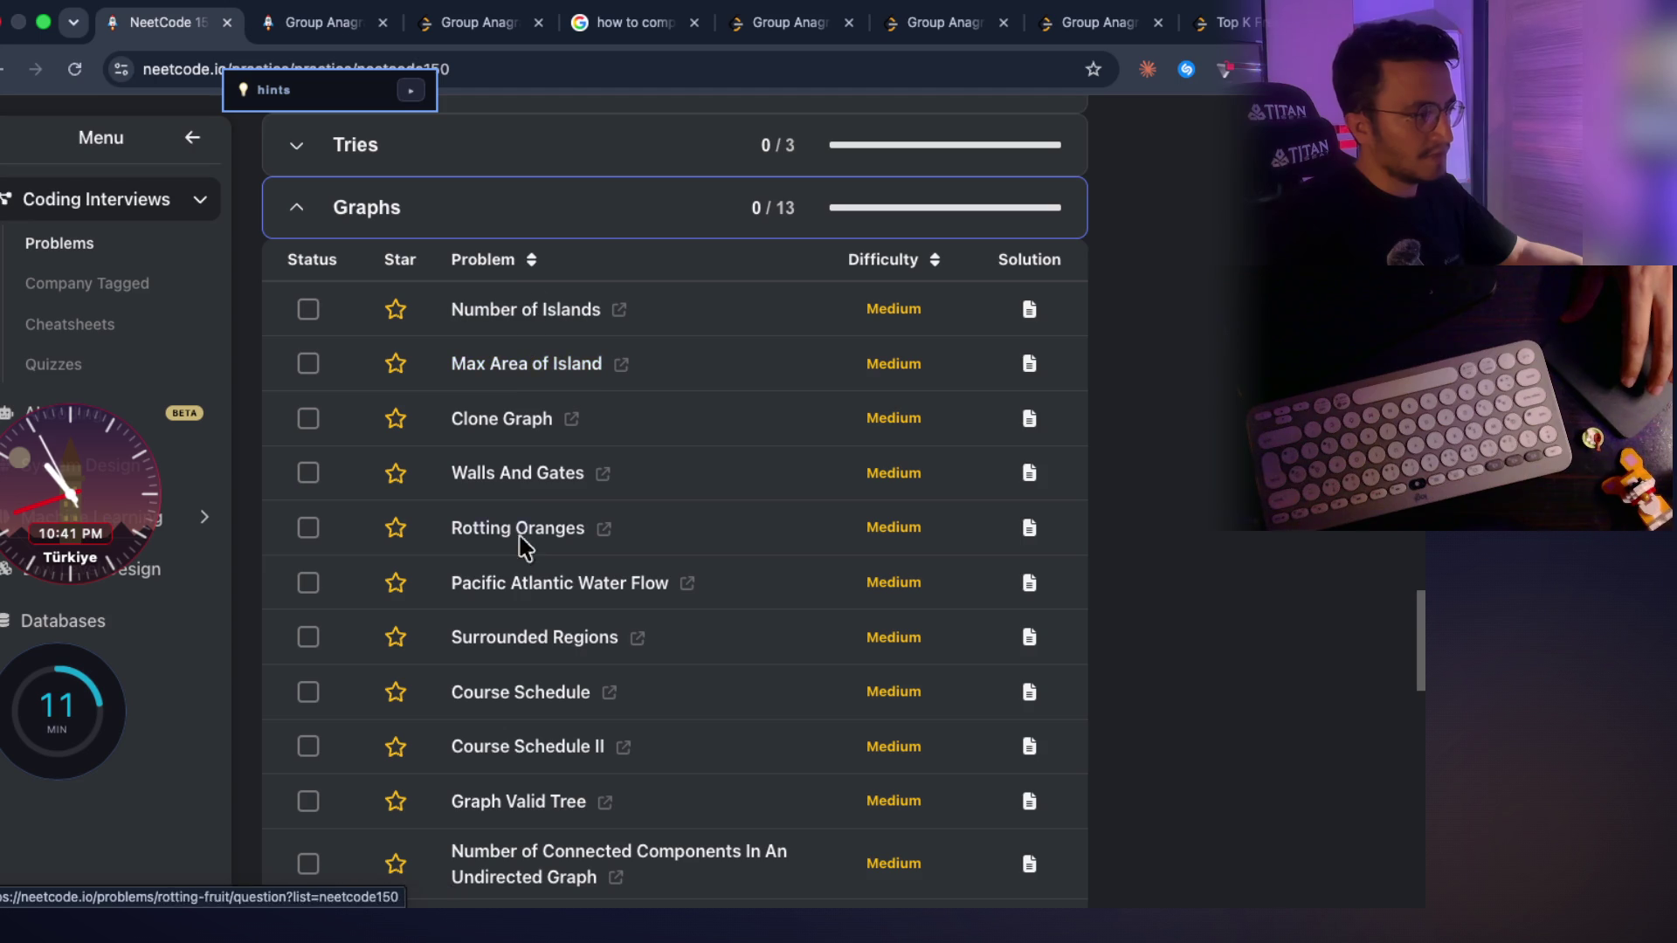
pyautogui.scroll(-3, 574, 651)
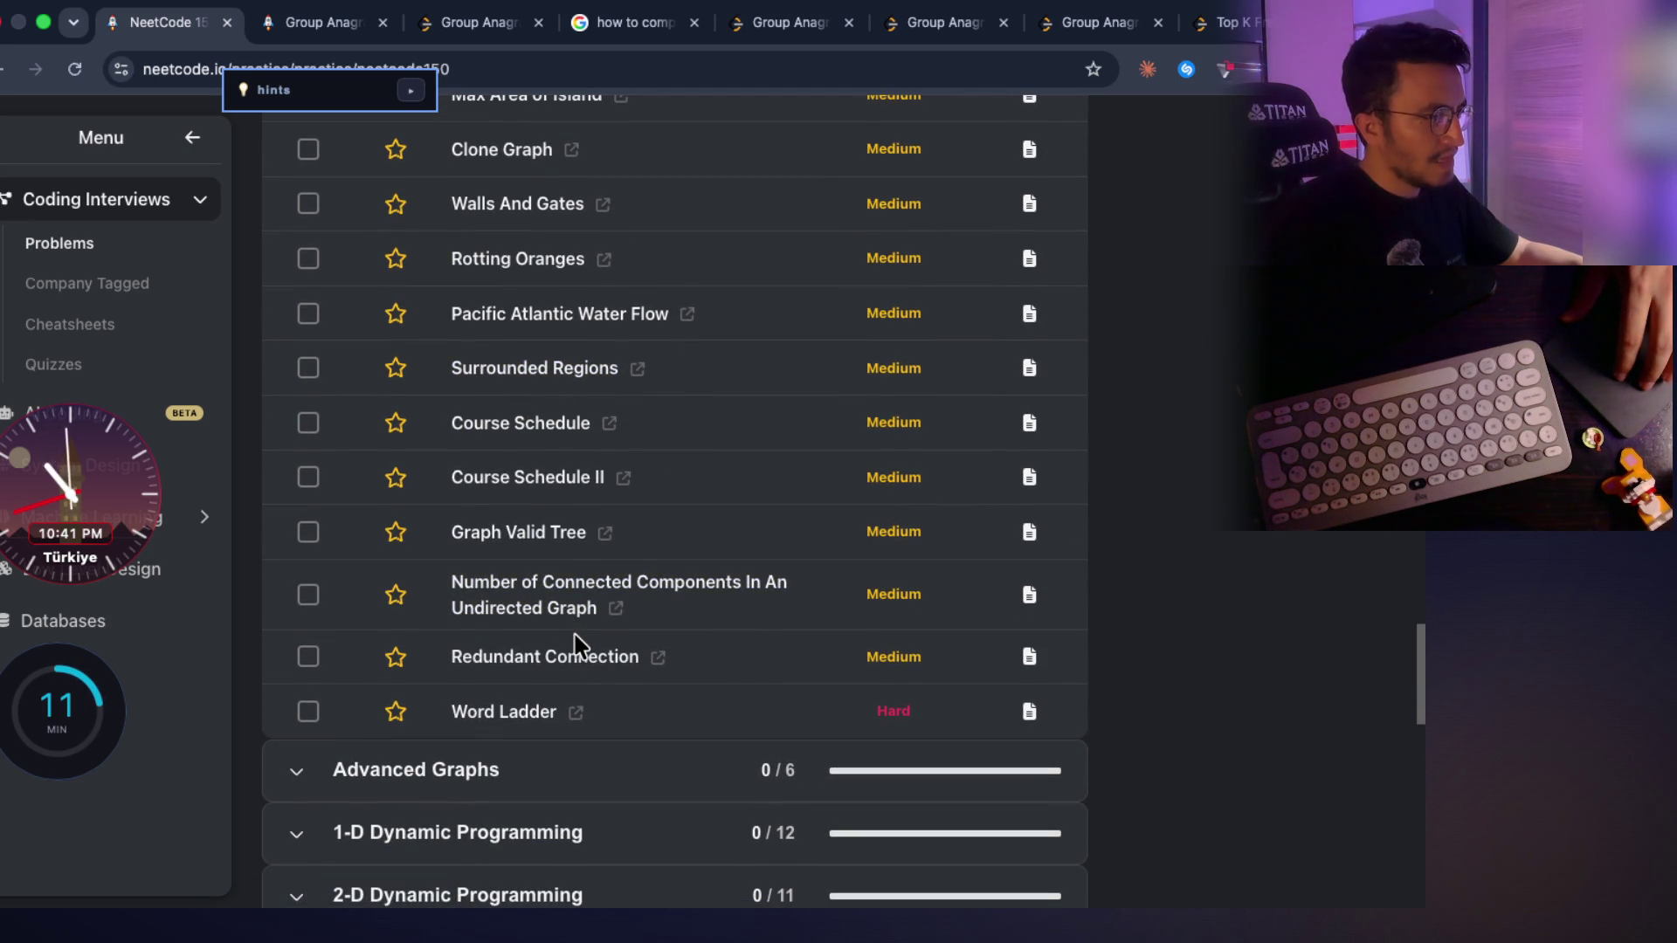
pyautogui.scroll(2, 576, 635)
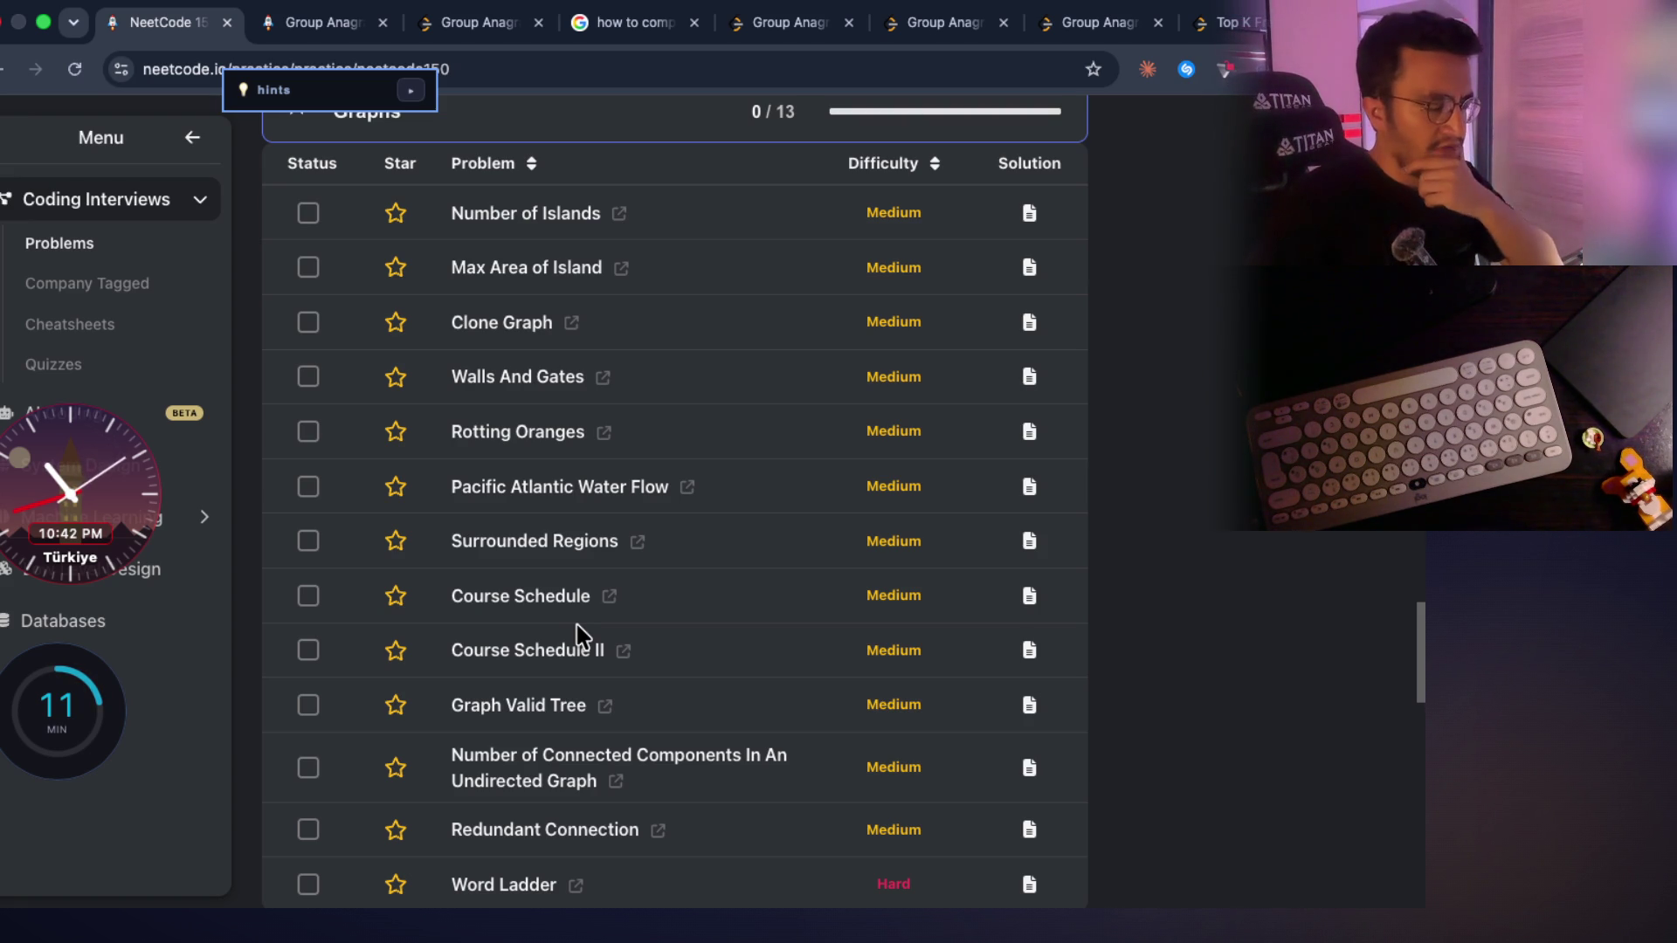
# Search Google in a new tab for 'concepts in grpah in leetcode'
pyautogui.press('super+t')
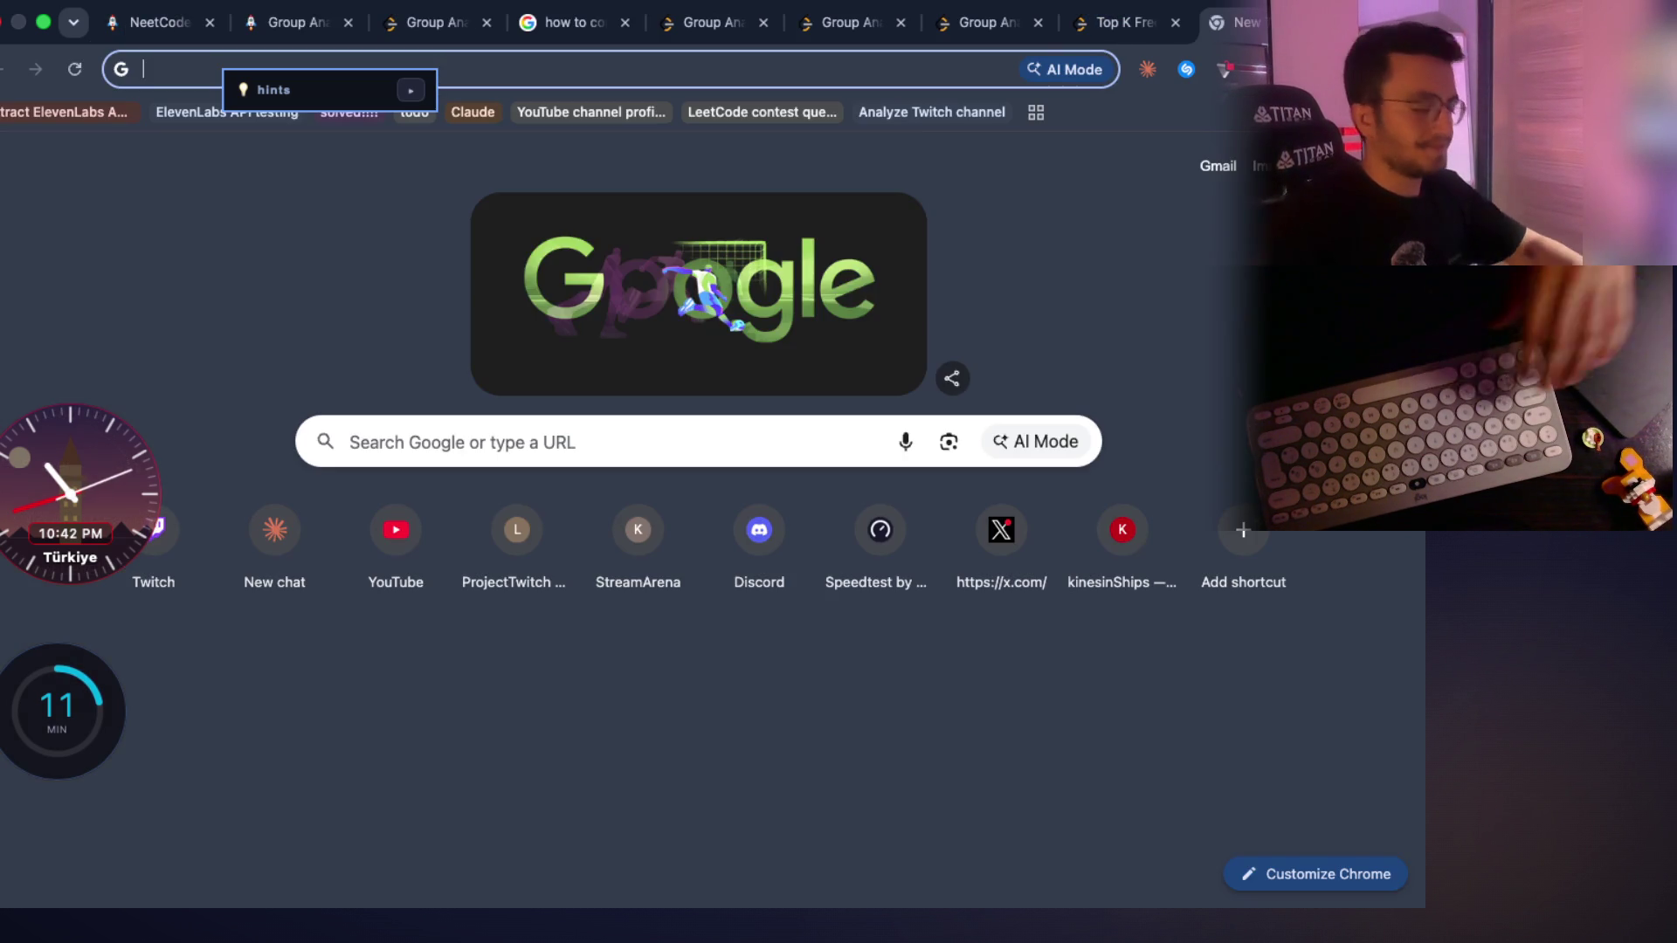
pyautogui.write('concepts in')
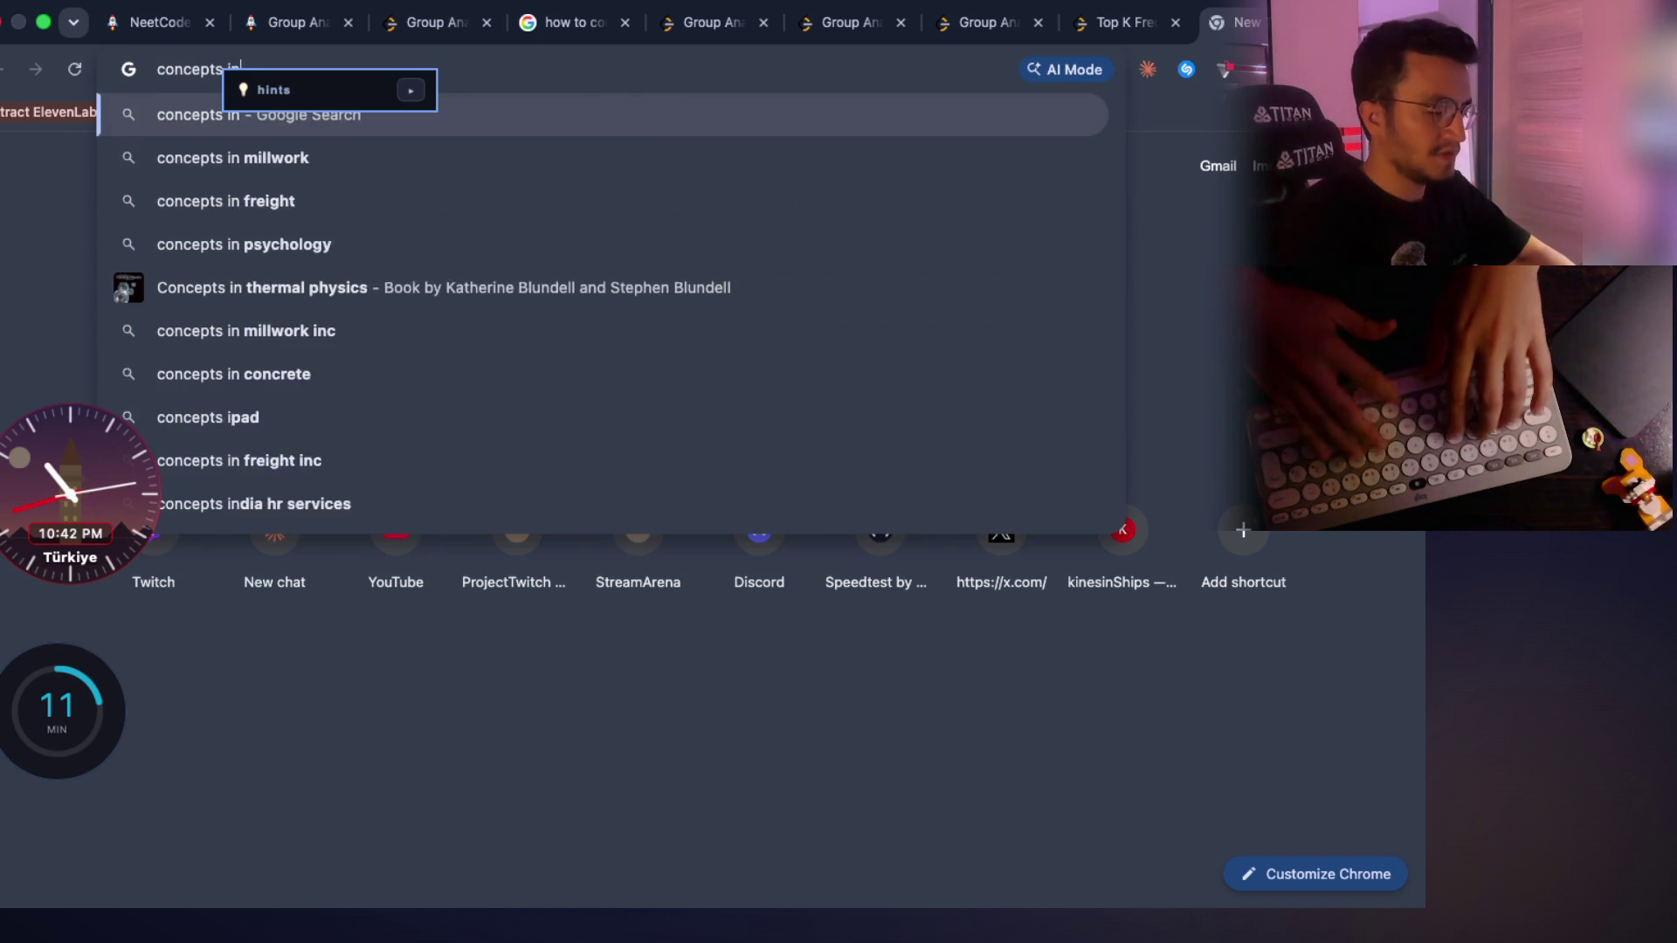
pyautogui.write(' t')
pyautogui.press('BackSpace')
pyautogui.write('grpah')
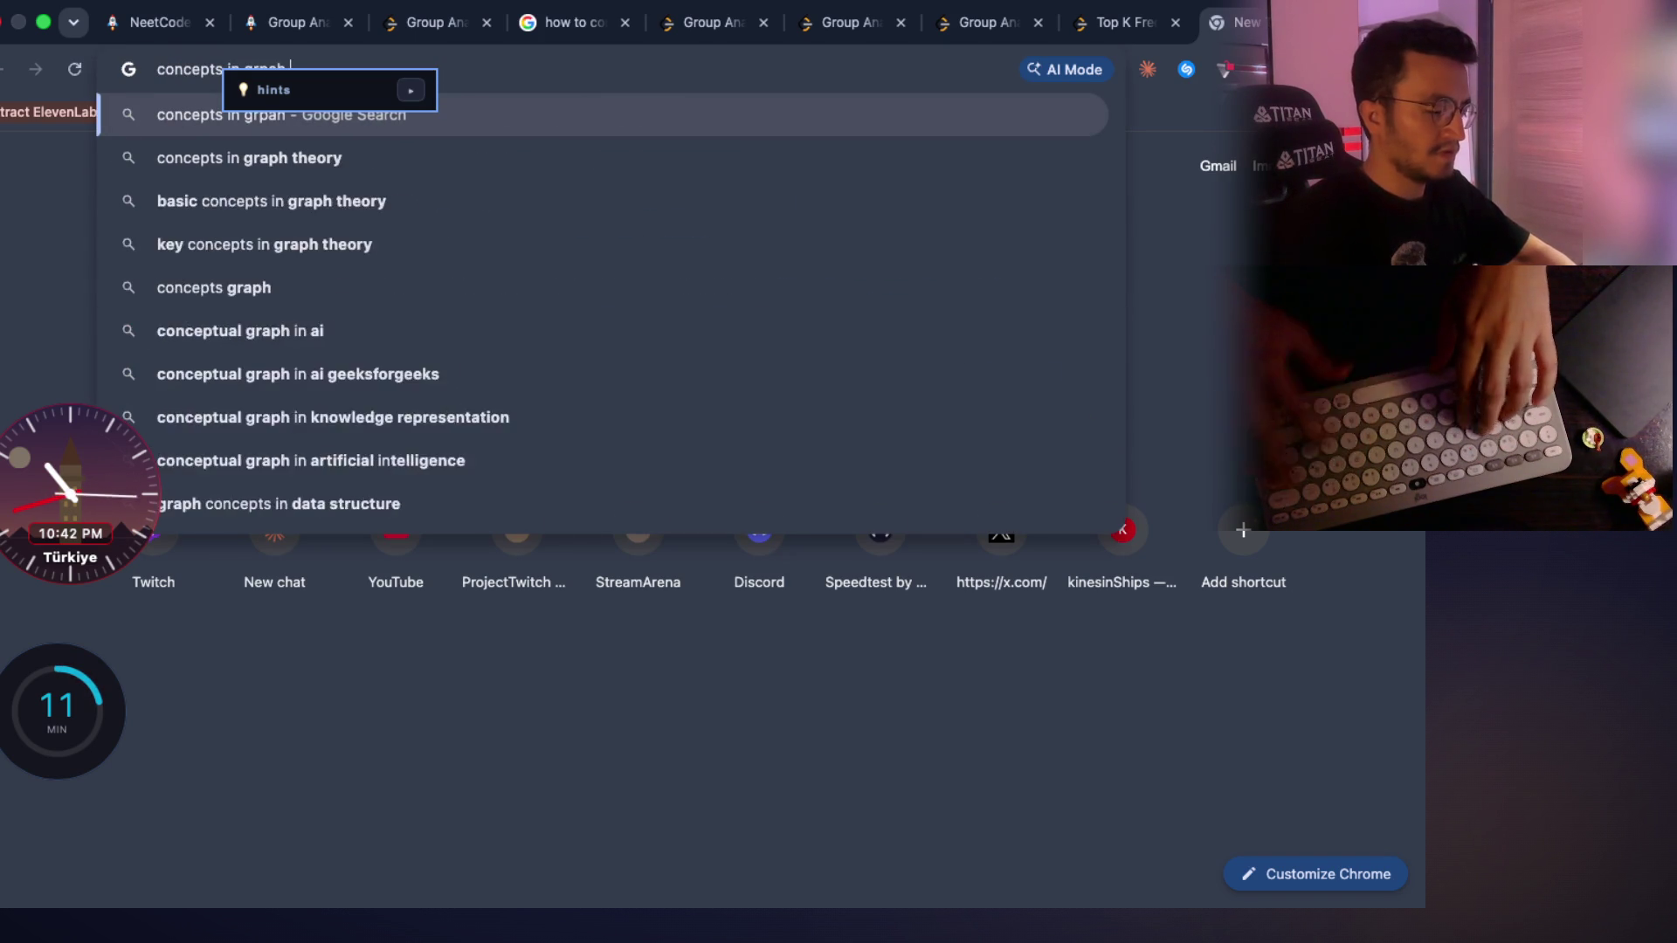
pyautogui.write(' in leetcode')
pyautogui.press('Return')
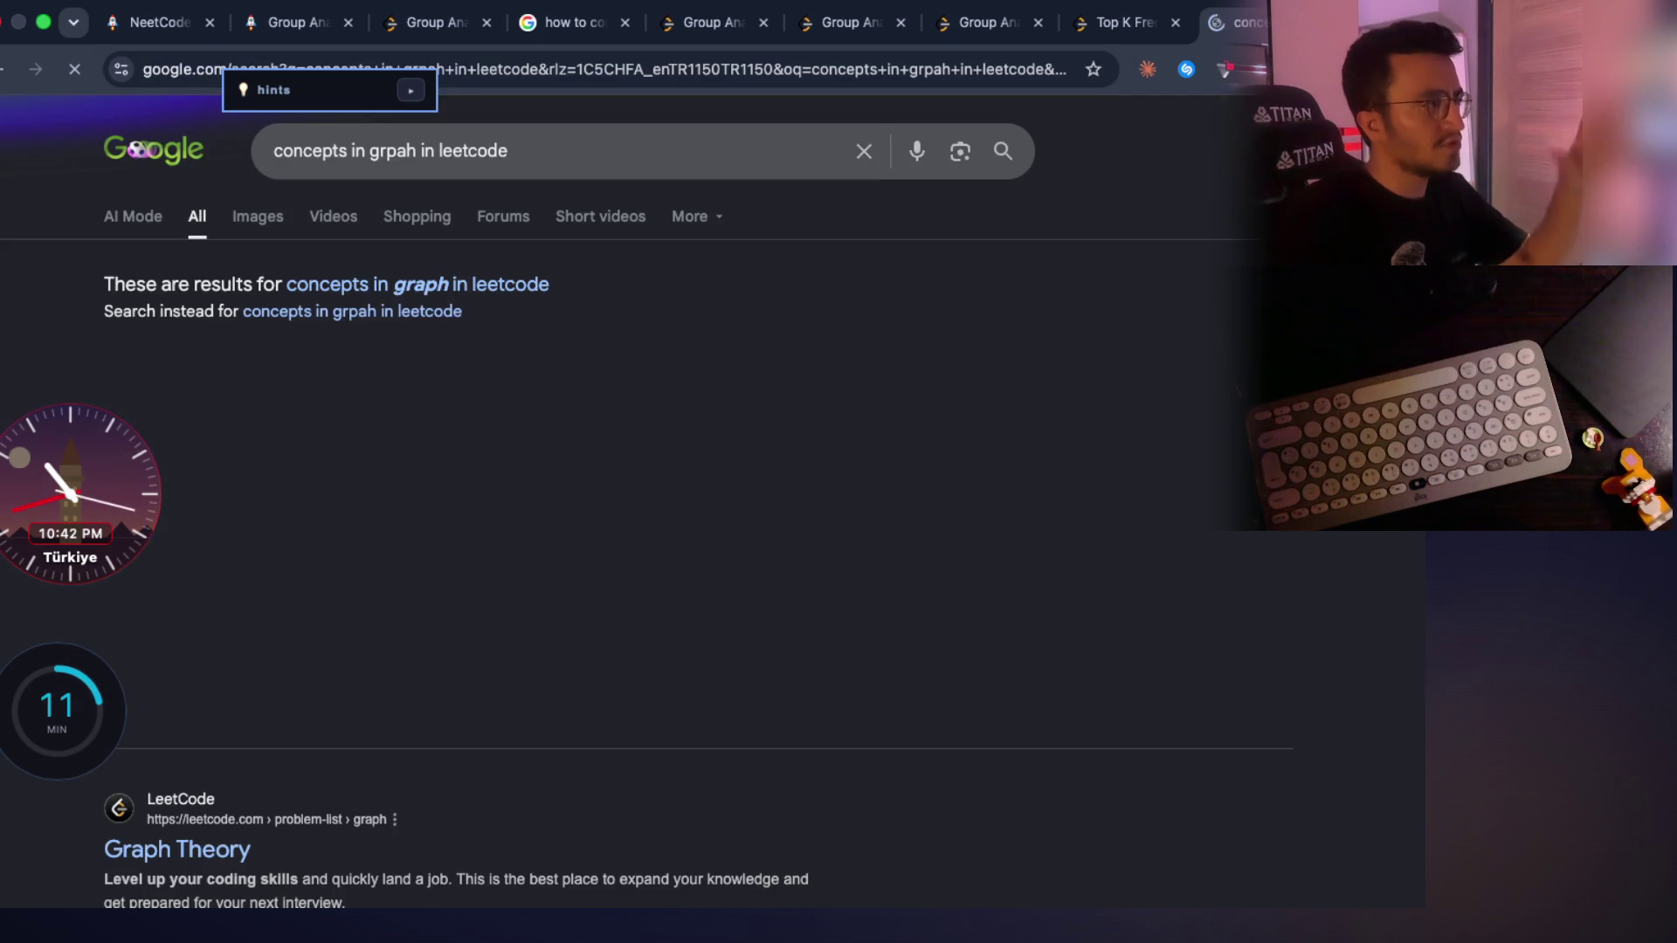
# Move the floating clock widget to the top-left and read the expanded graph AI Overview
pyautogui.scroll(-10, 497, 524)
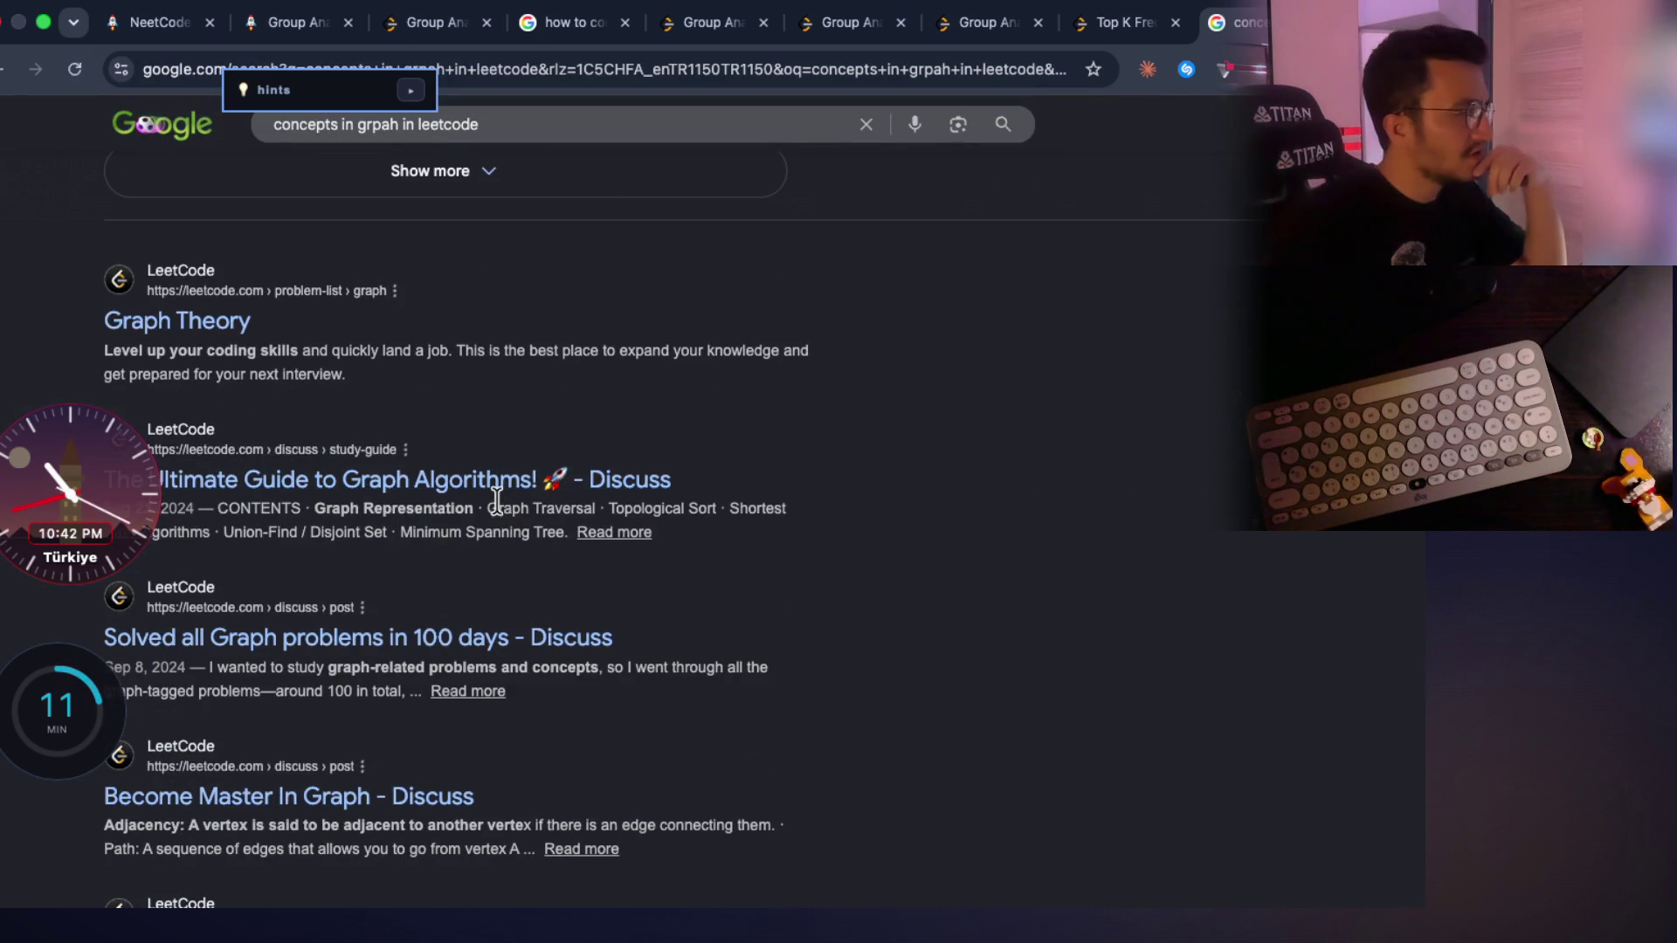
pyautogui.moveTo(74, 463); pyautogui.dragTo(131, 118)
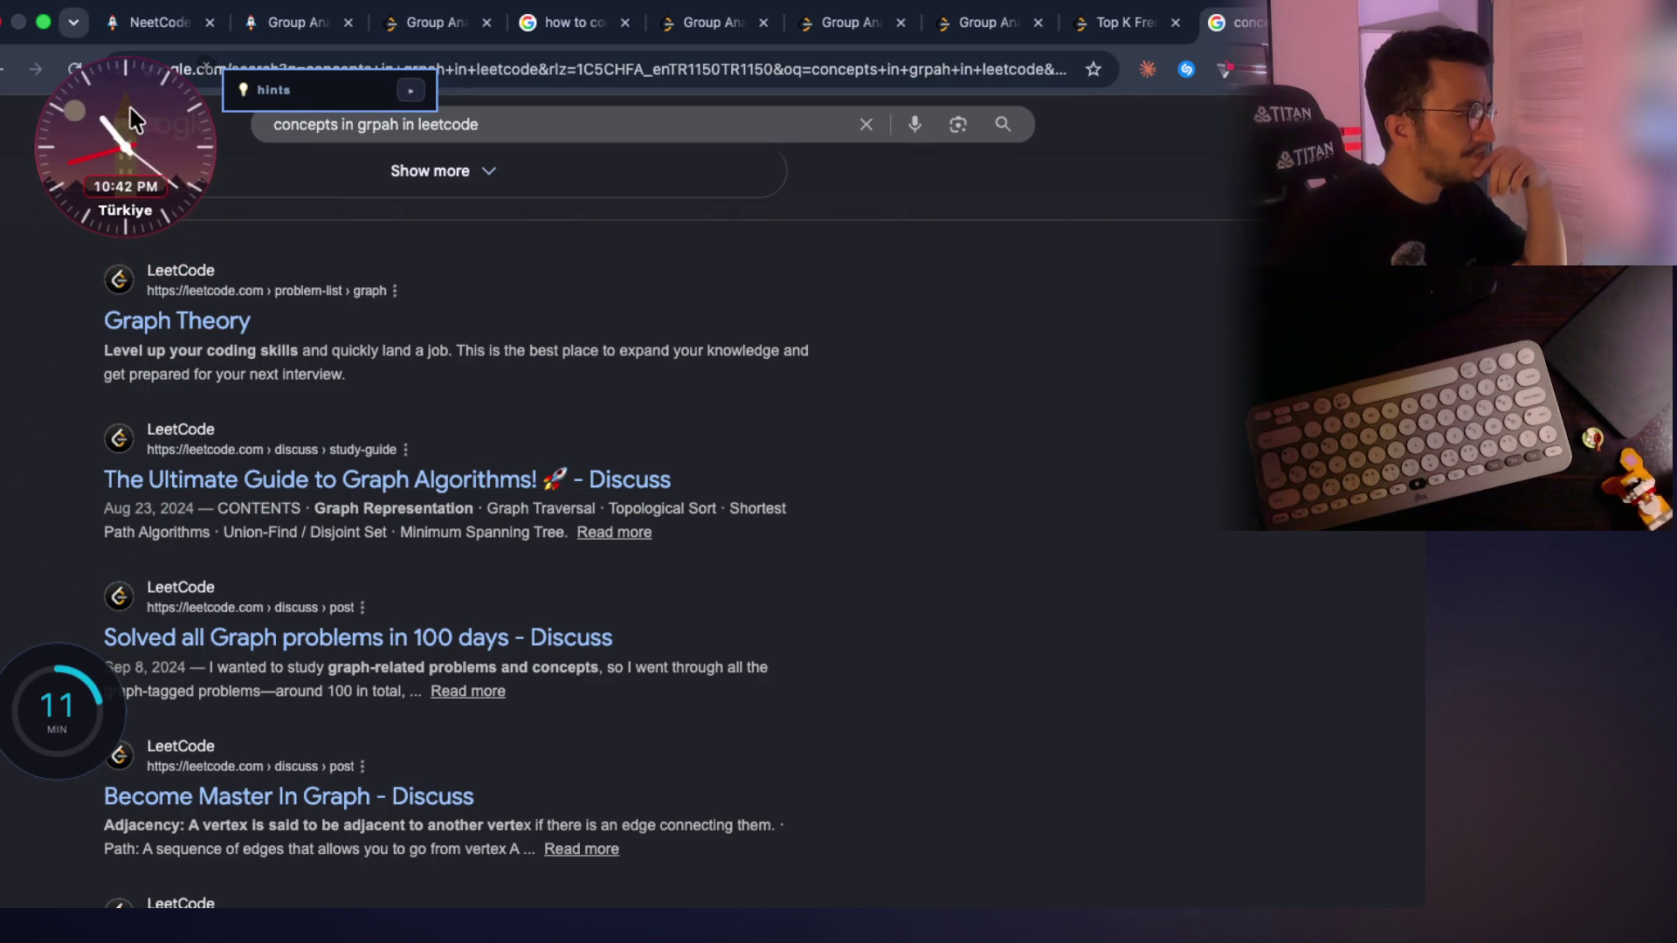
pyautogui.scroll(-4, 329, 430)
pyautogui.scroll(10, 330, 427)
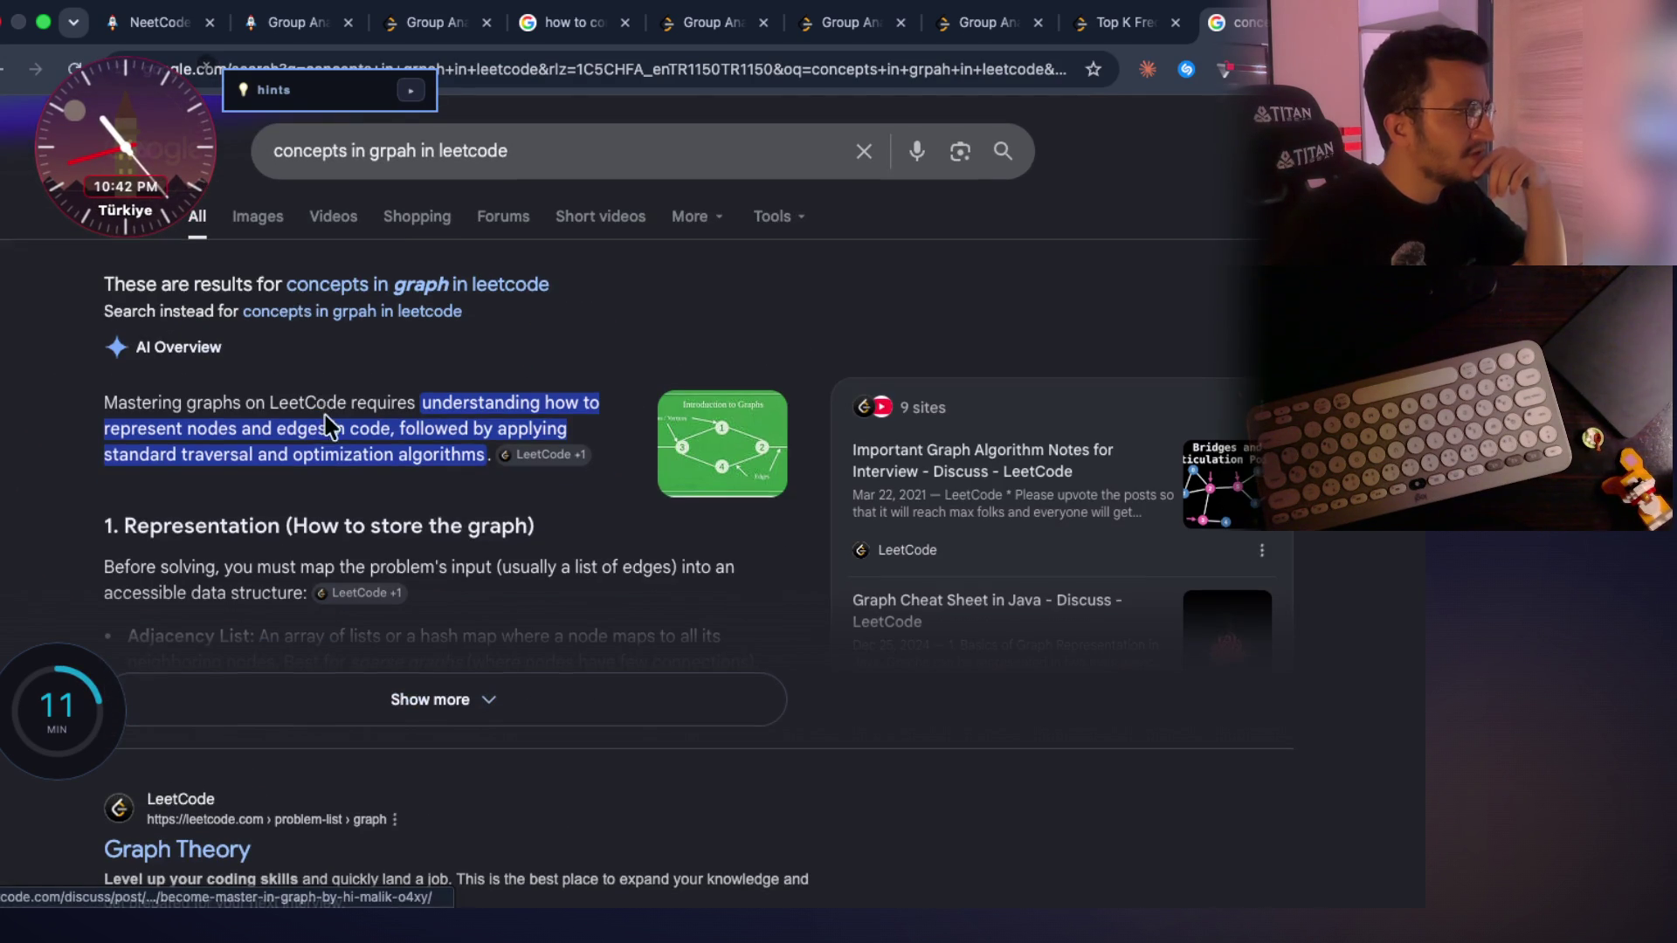
pyautogui.click(447, 698)
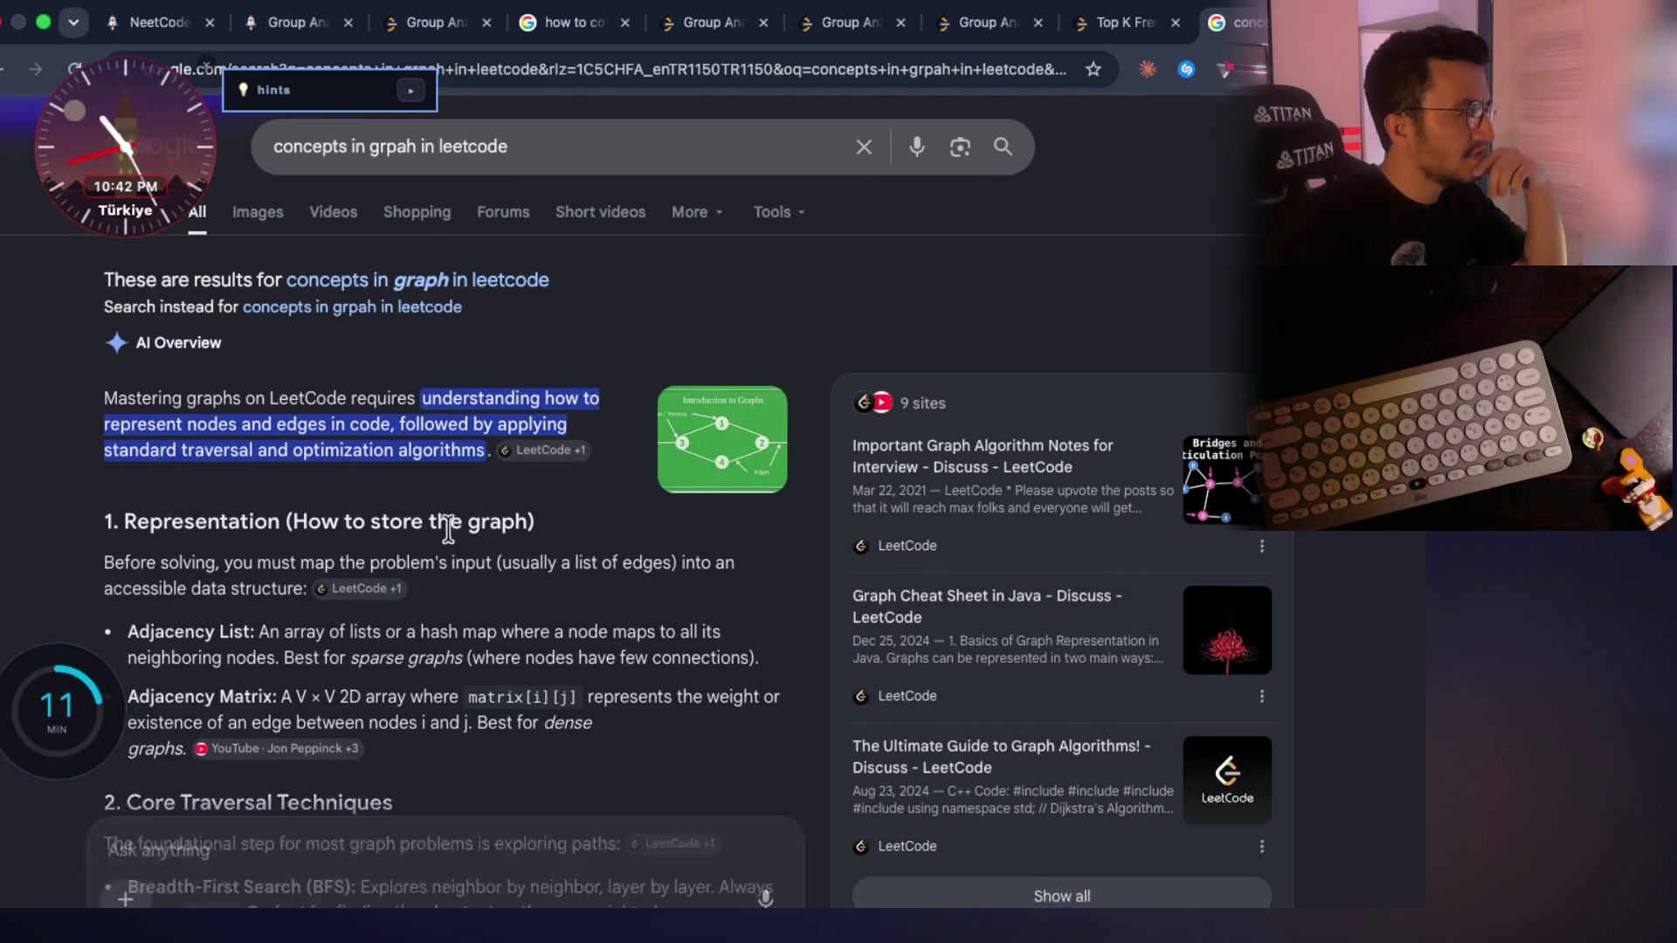
pyautogui.scroll(-4, 449, 541)
pyautogui.scroll(-4, 393, 485)
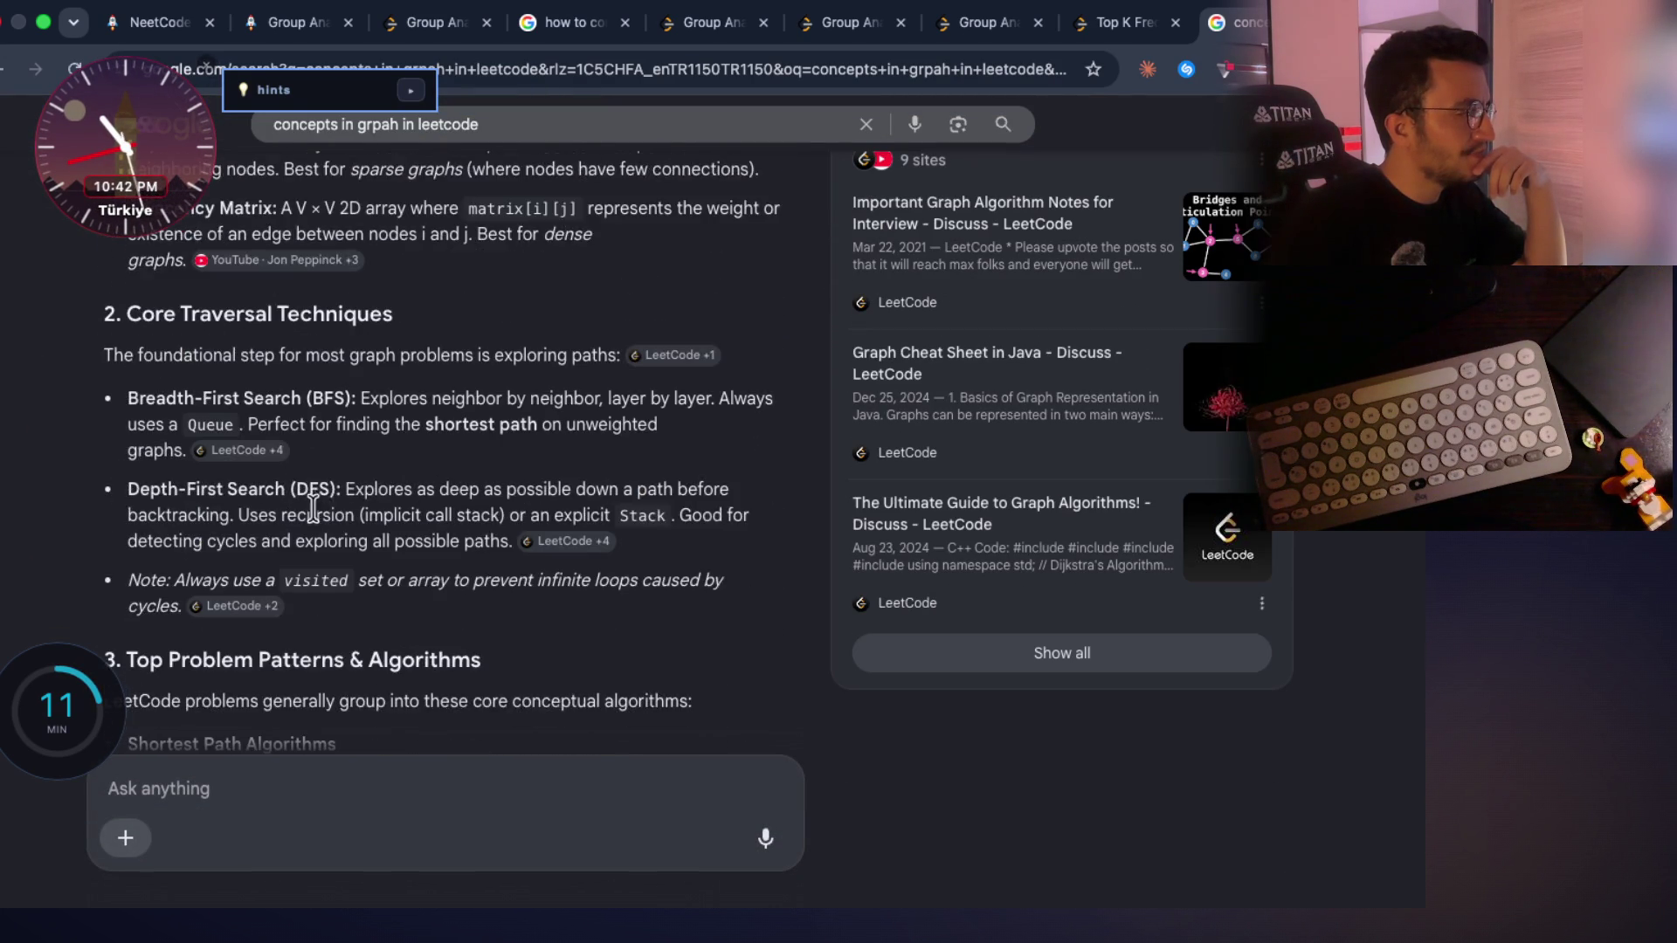
pyautogui.scroll(-7, 377, 476)
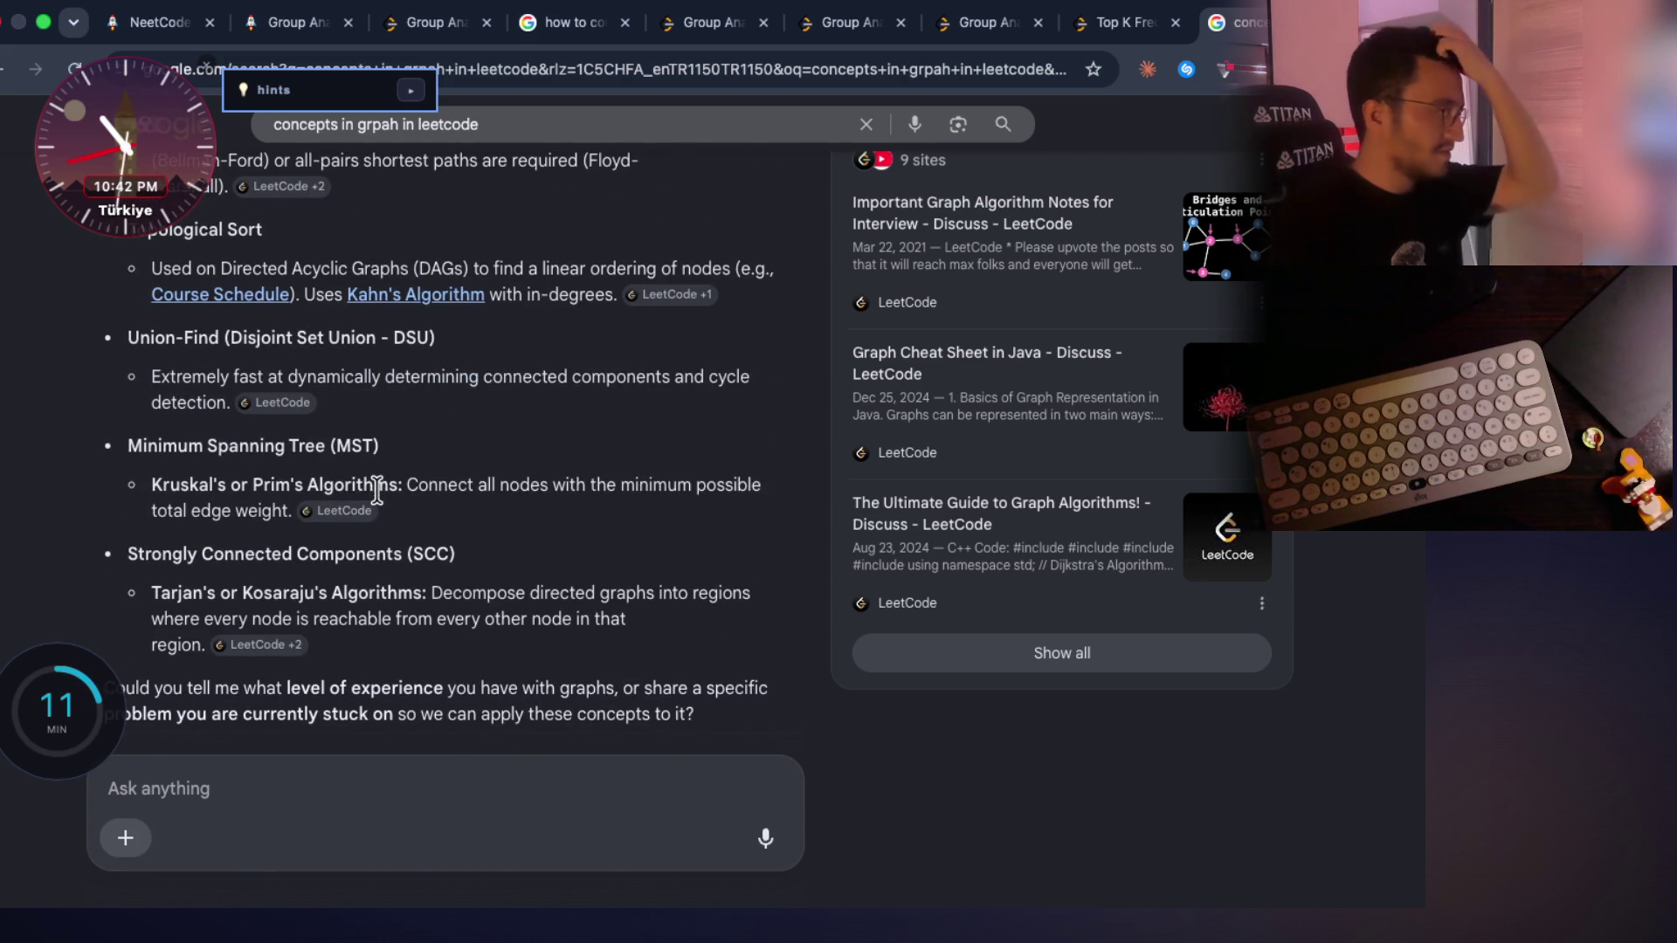
pyautogui.scroll(-5, 377, 490)
# Dictate and send Claude a question naming LeetCode graph sub-types, then return to NeetCode
pyautogui.press('super+t')
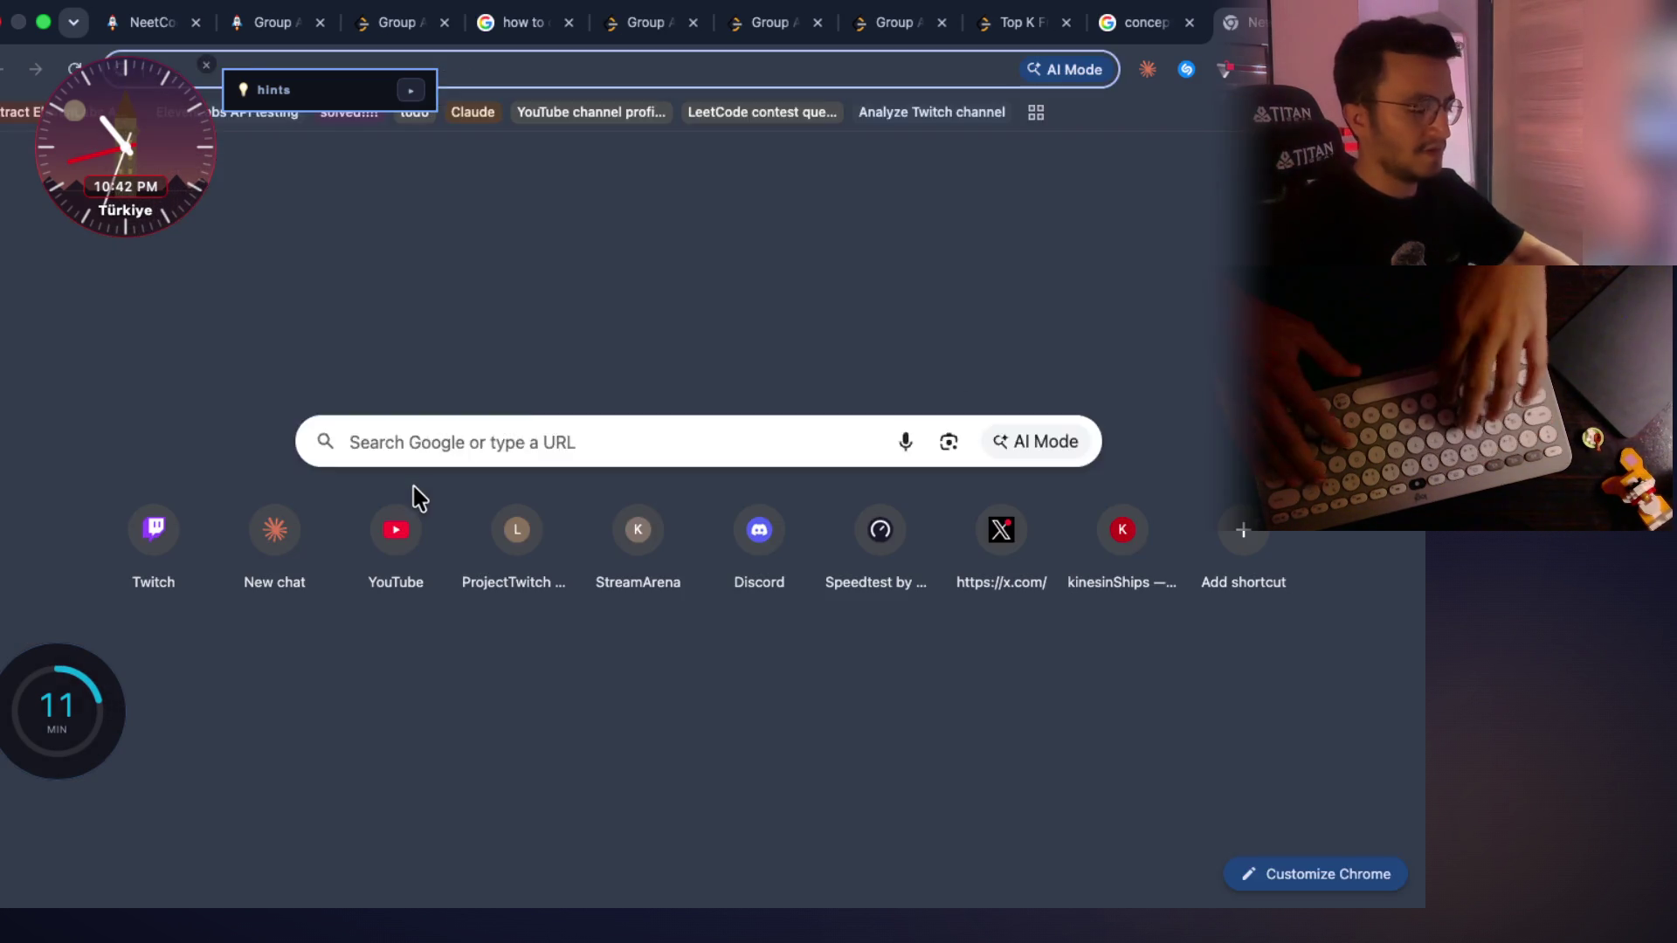
pyautogui.write('claude')
pyautogui.press('Return')
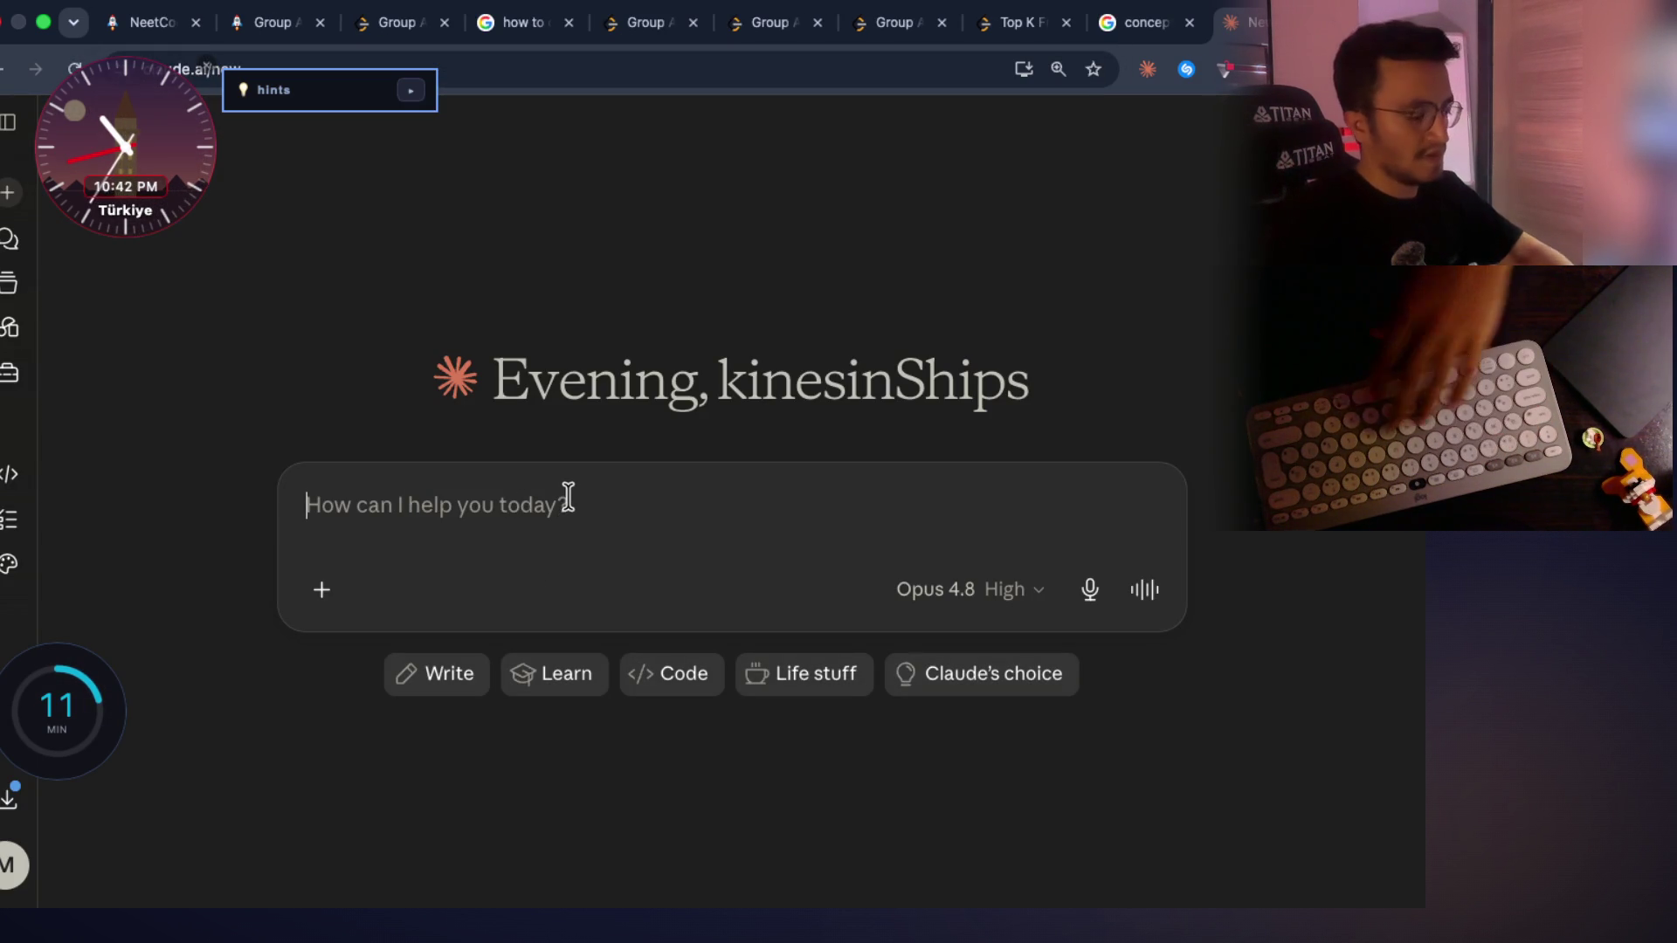
pyautogui.press('fn')
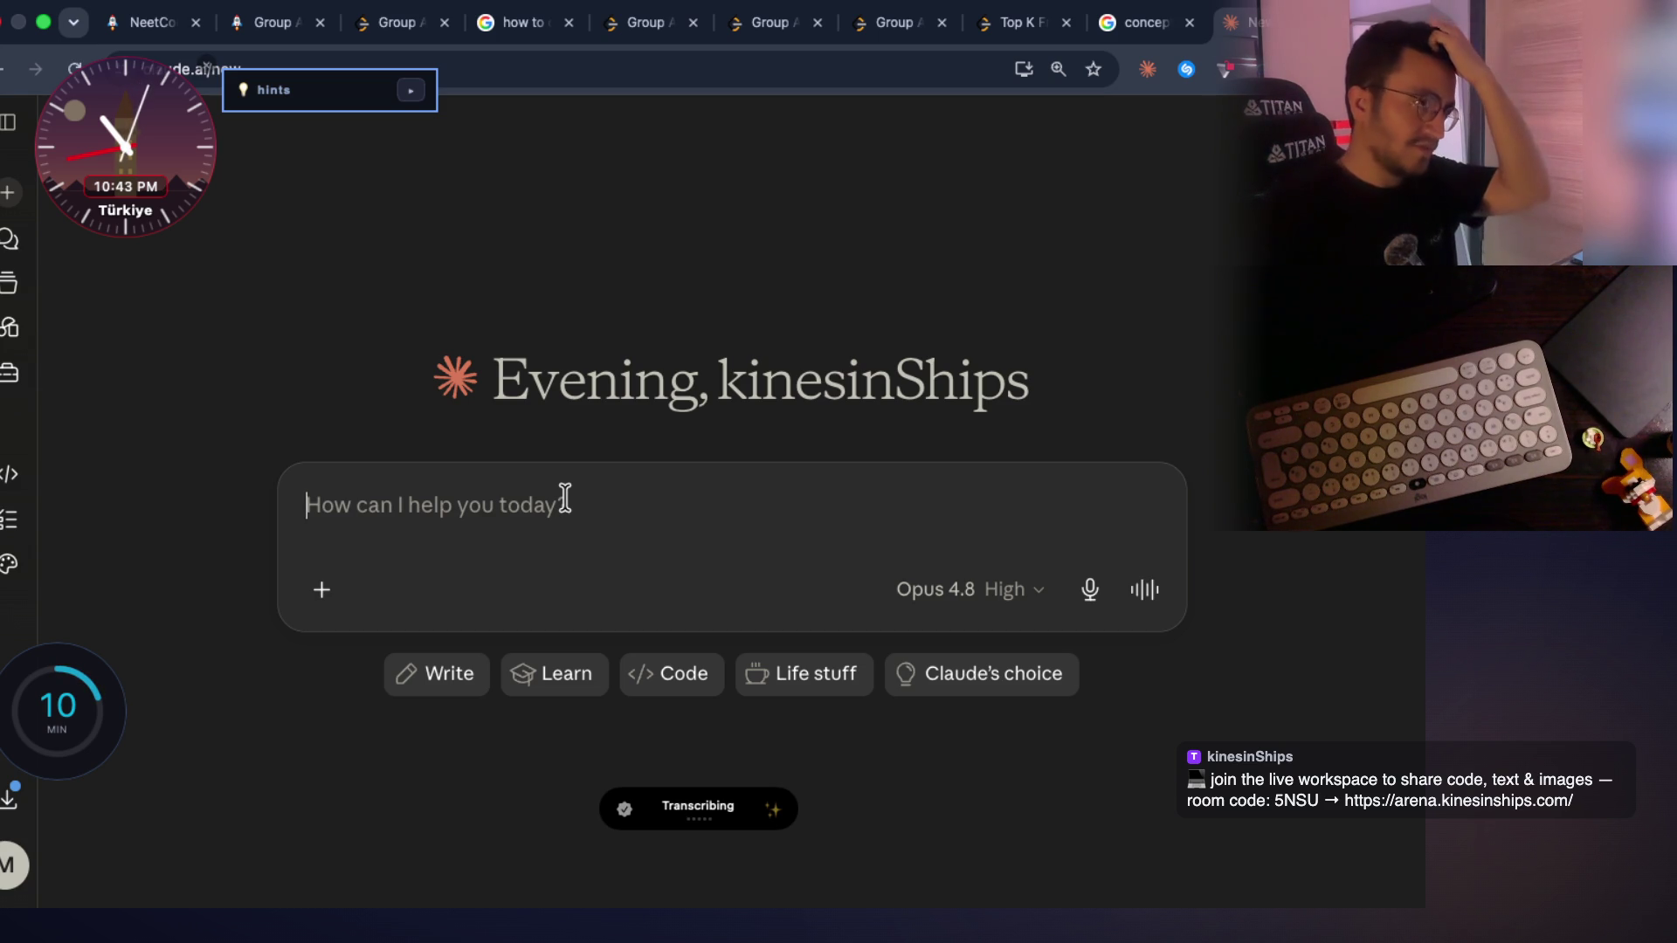
pyautogui.press('Return')
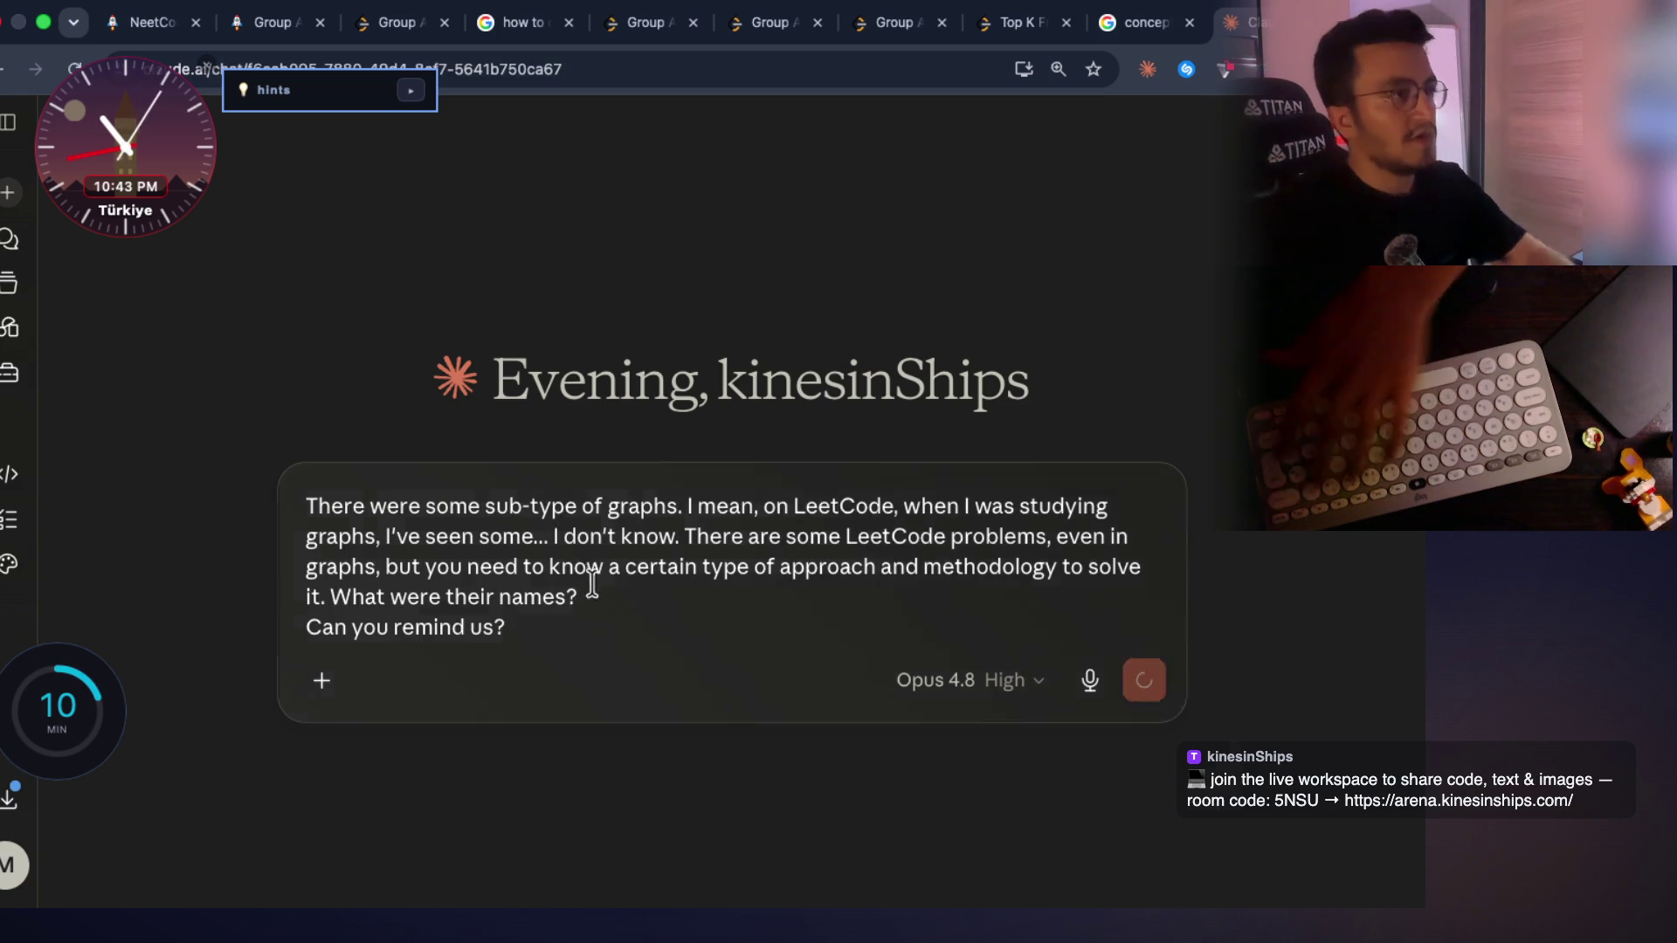
pyautogui.press('super+1')
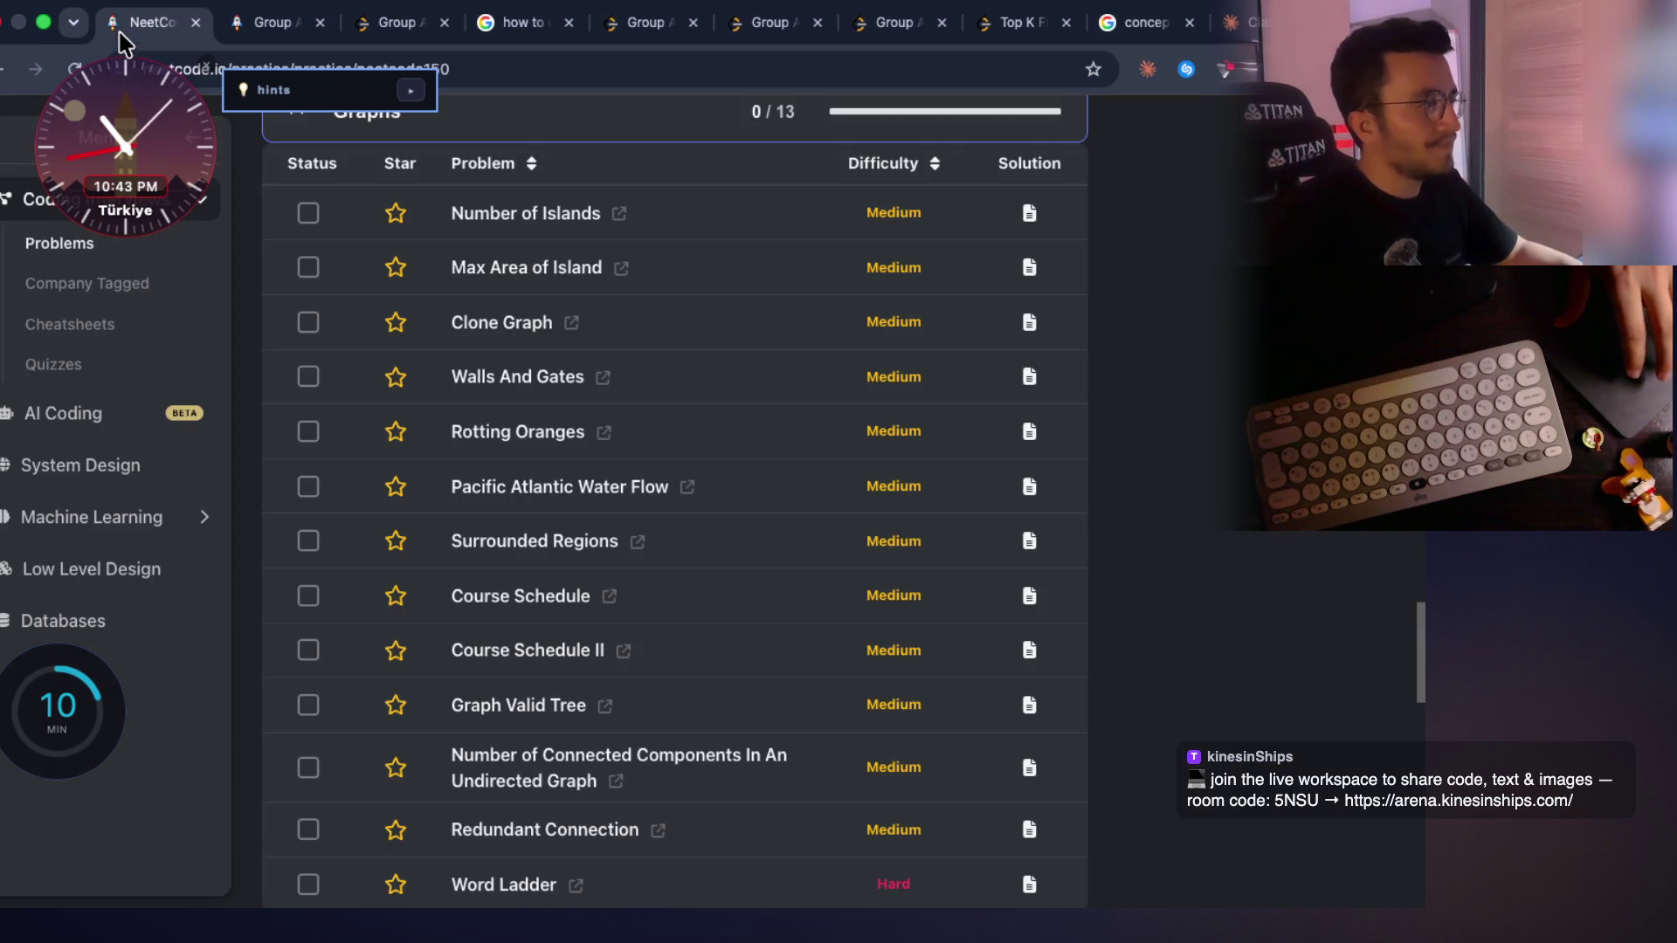
# Expand the Advanced Graphs problem list, look it over, and collapse it again
pyautogui.scroll(2, 563, 332)
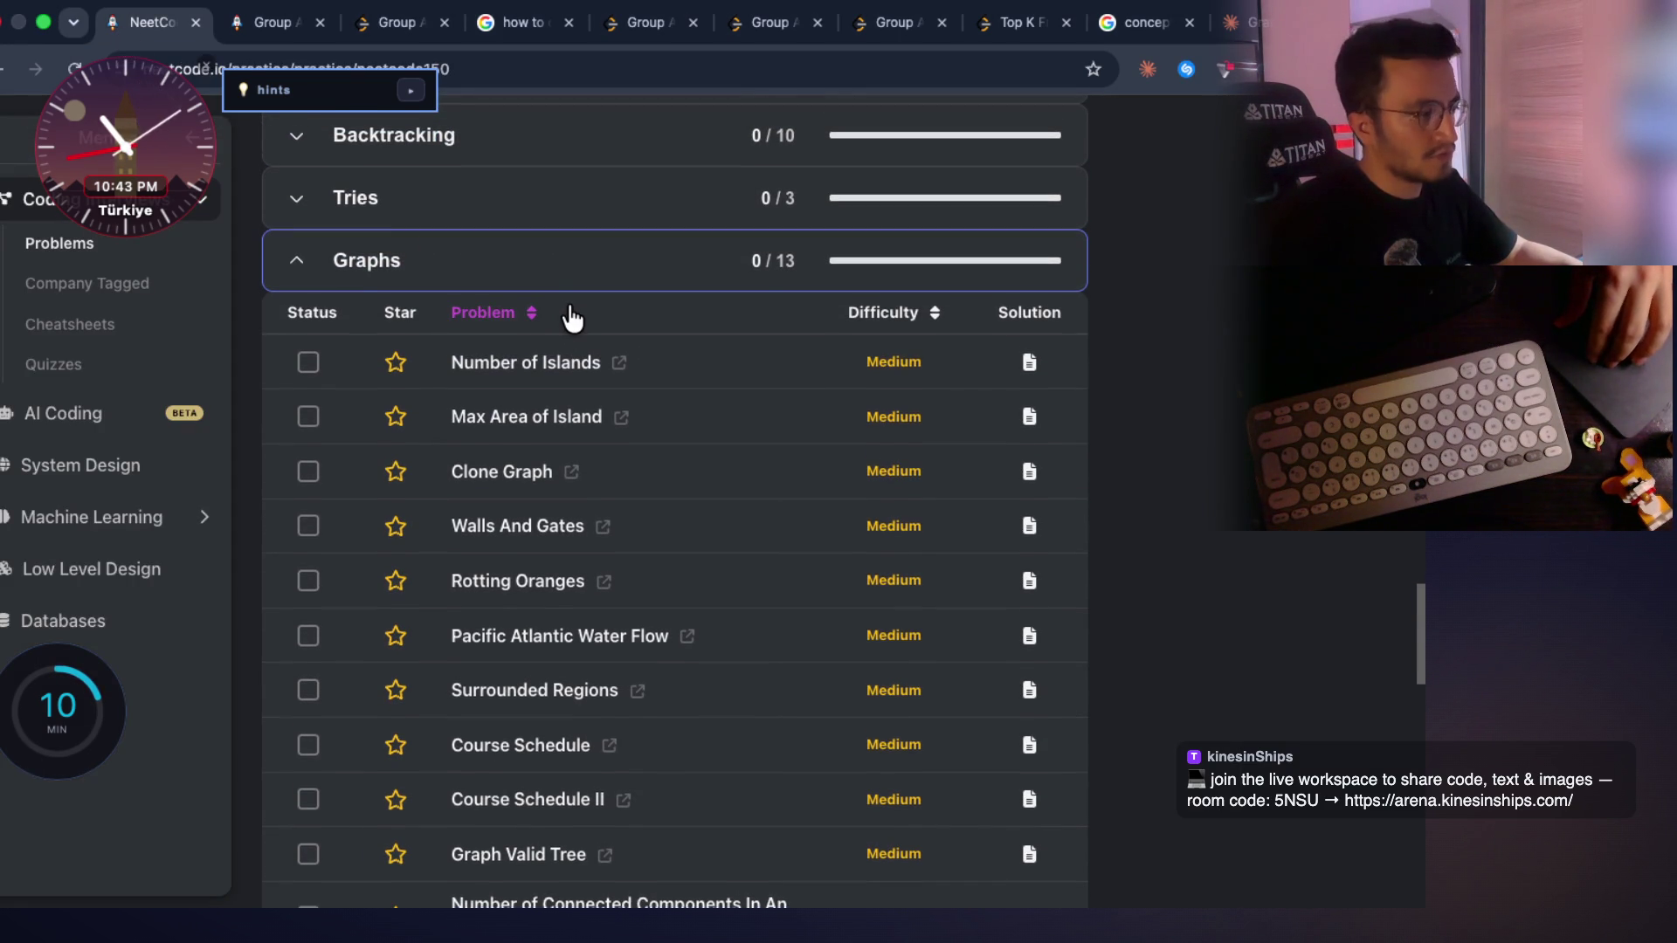
pyautogui.scroll(-3, 572, 319)
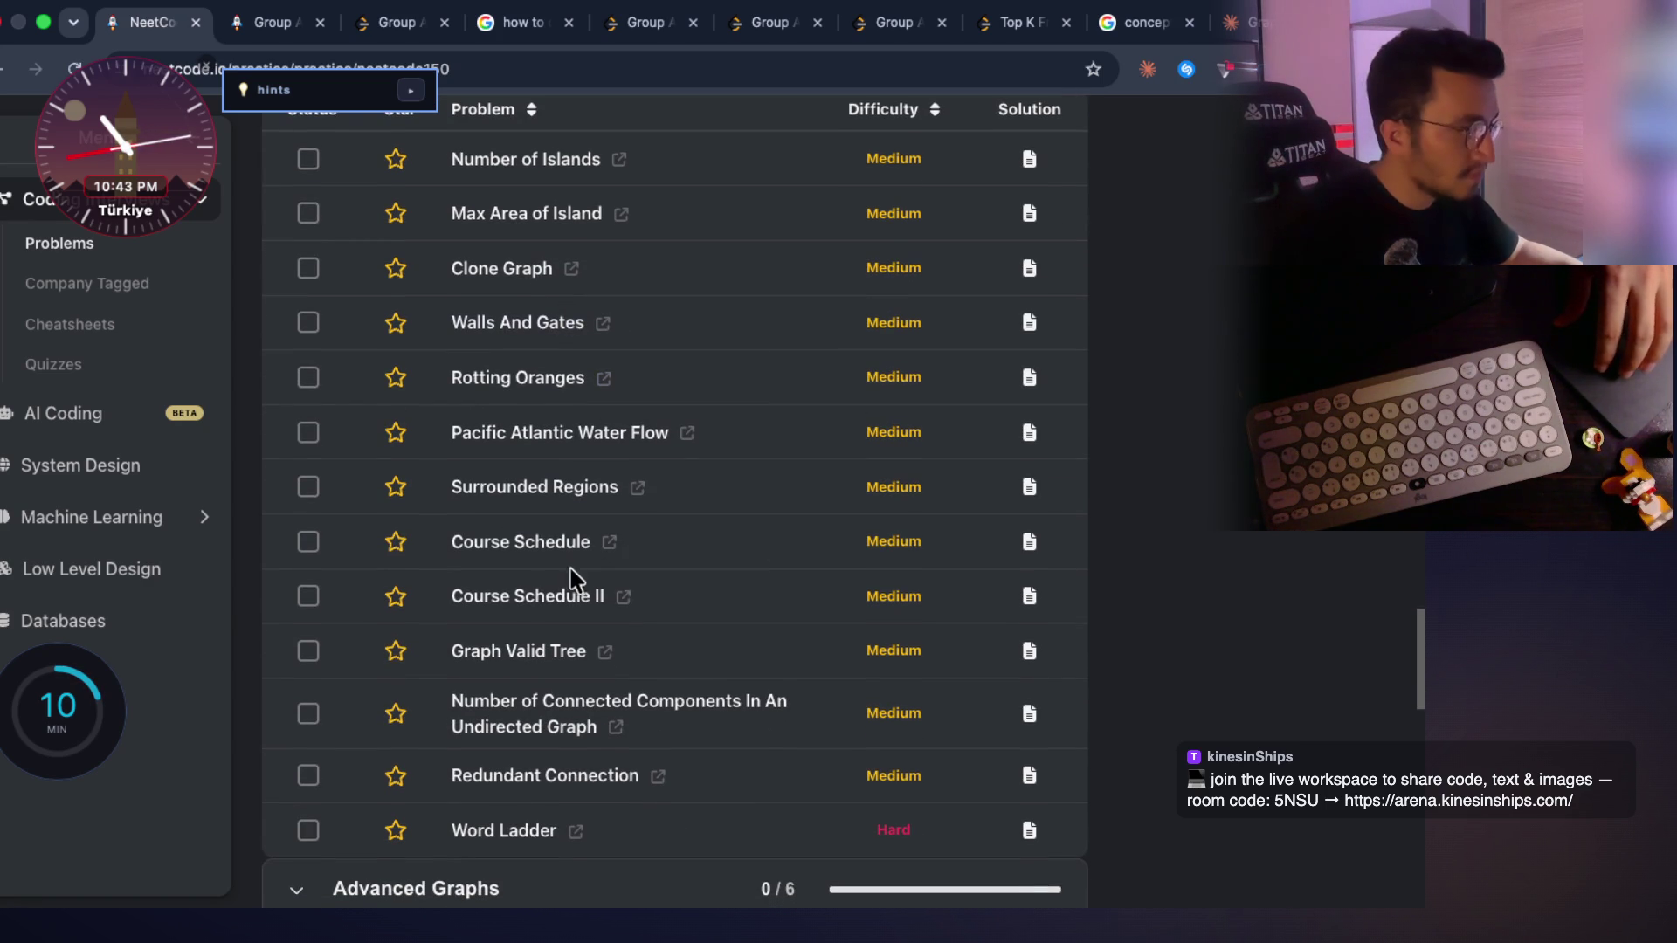
pyautogui.scroll(-5, 569, 554)
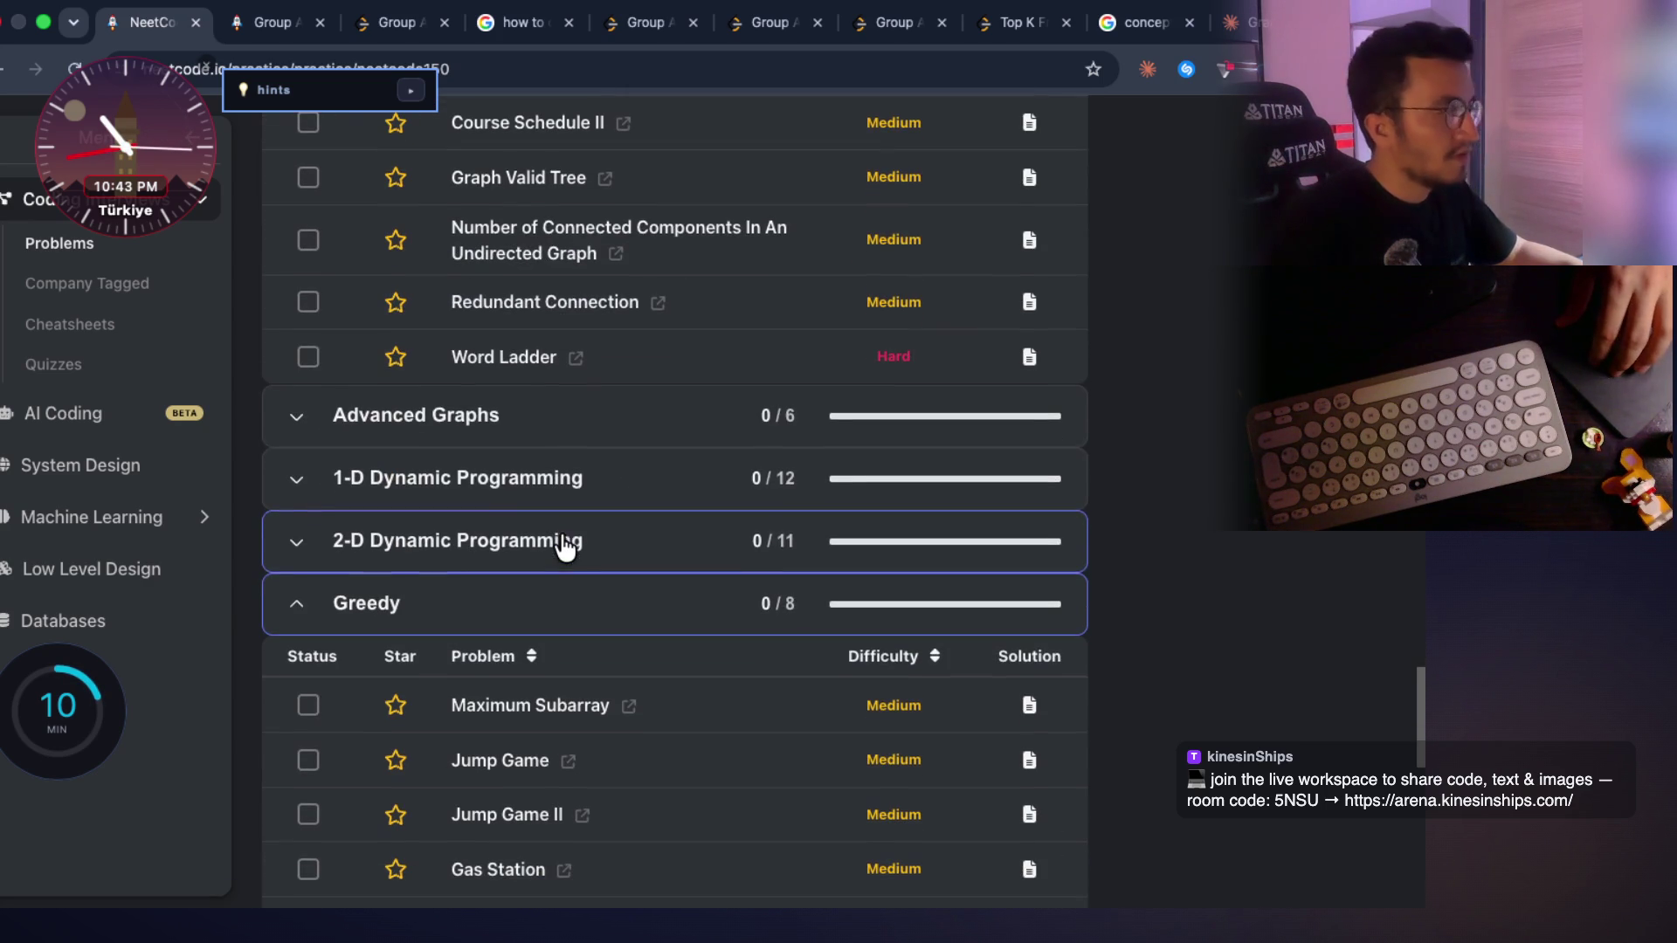
pyautogui.click(494, 444)
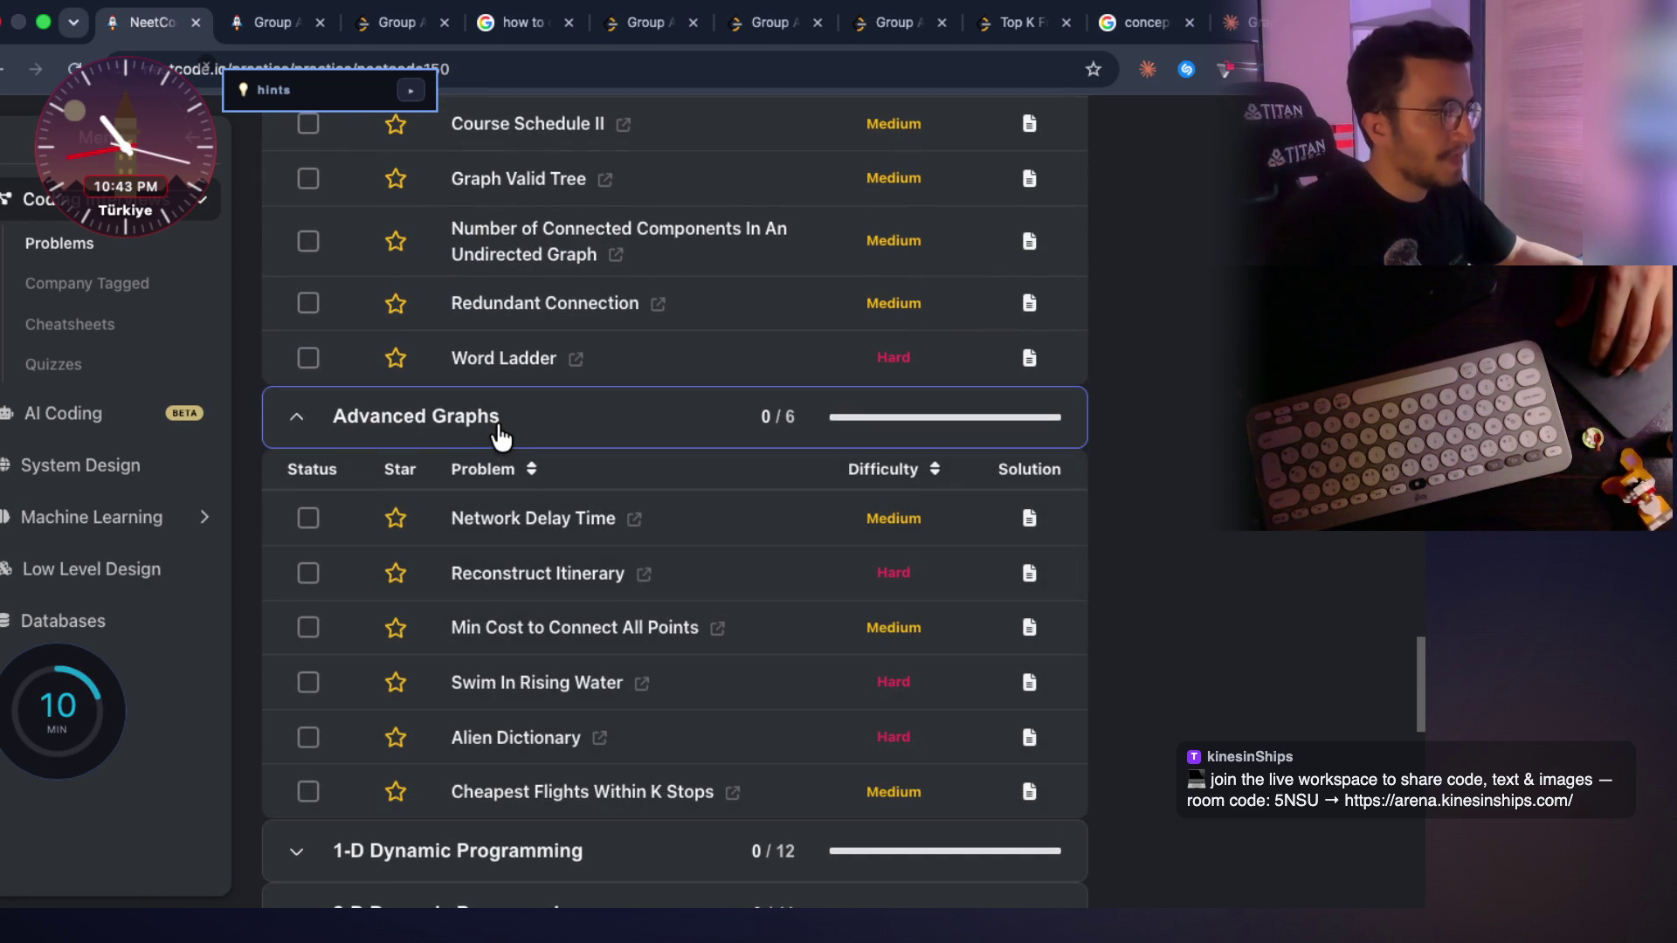
pyautogui.scroll(-1, 534, 542)
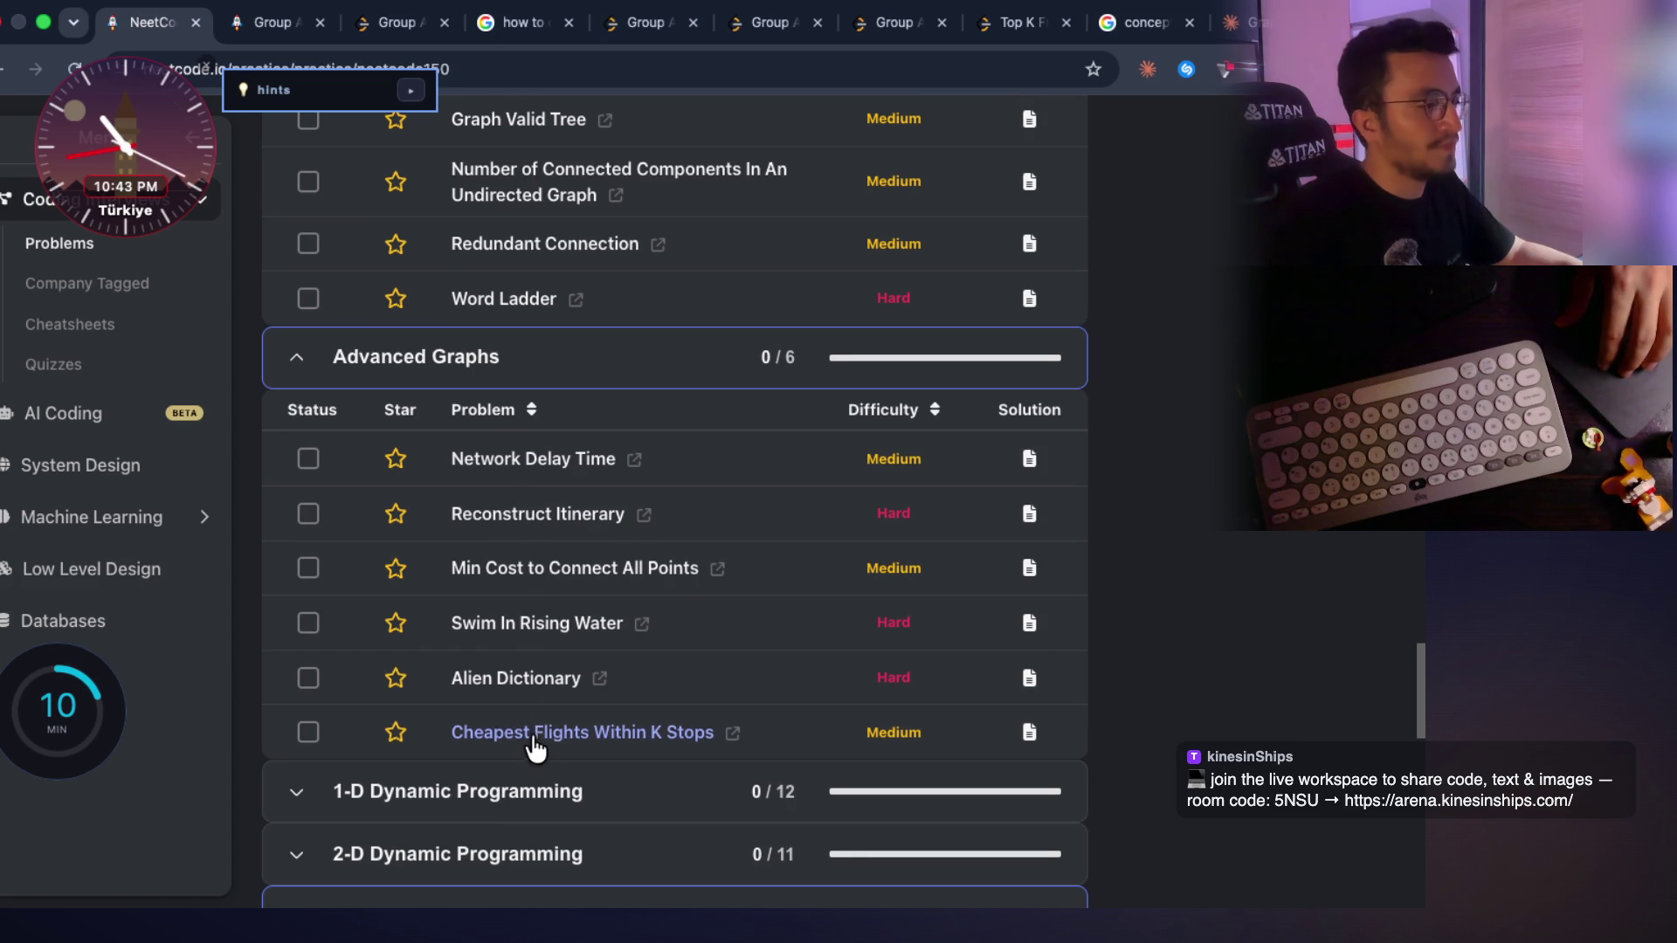
pyautogui.click(531, 379)
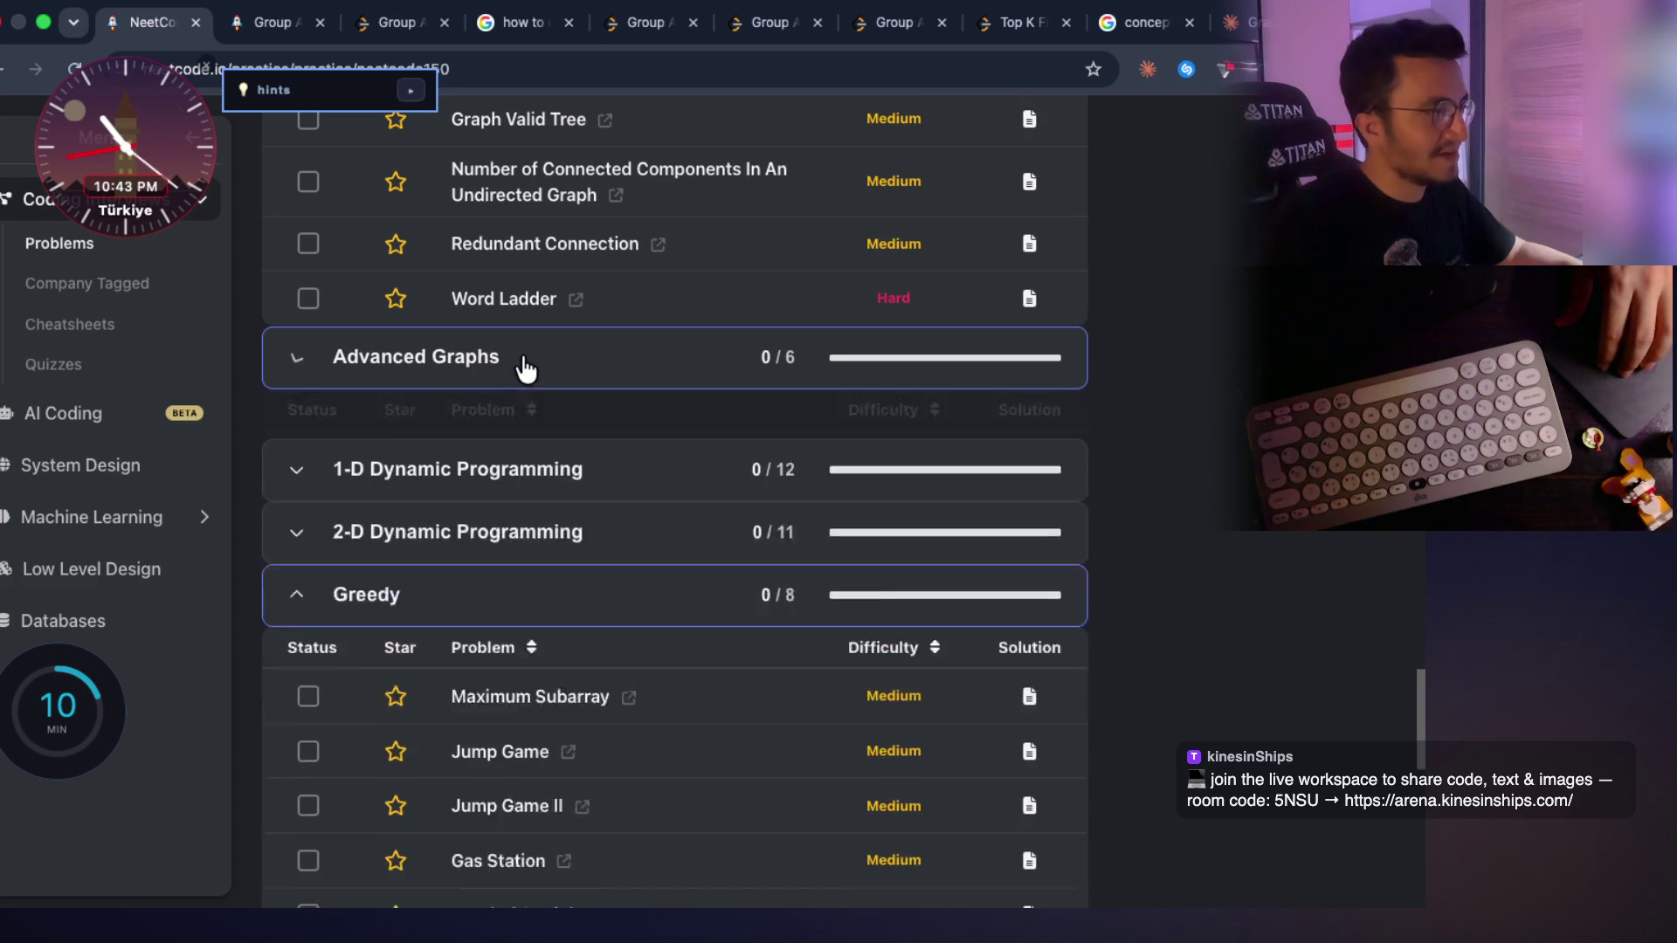
# Expand, review and collapse the 1-D Dynamic Programming problems
pyautogui.click(548, 426)
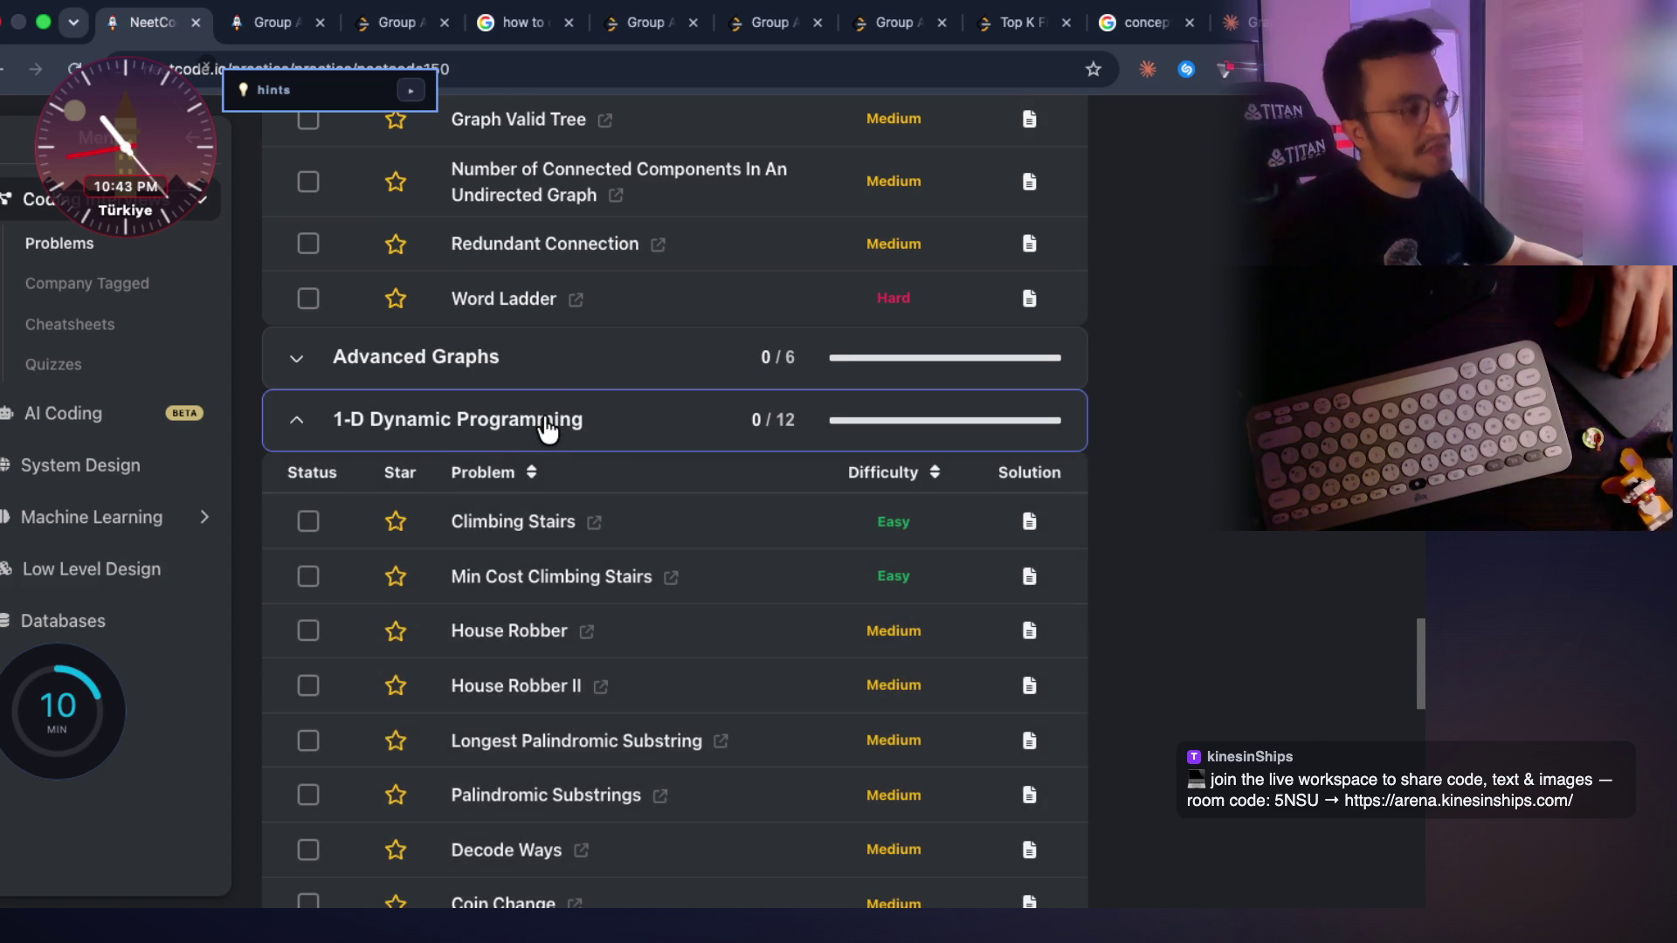
pyautogui.scroll(-5, 548, 428)
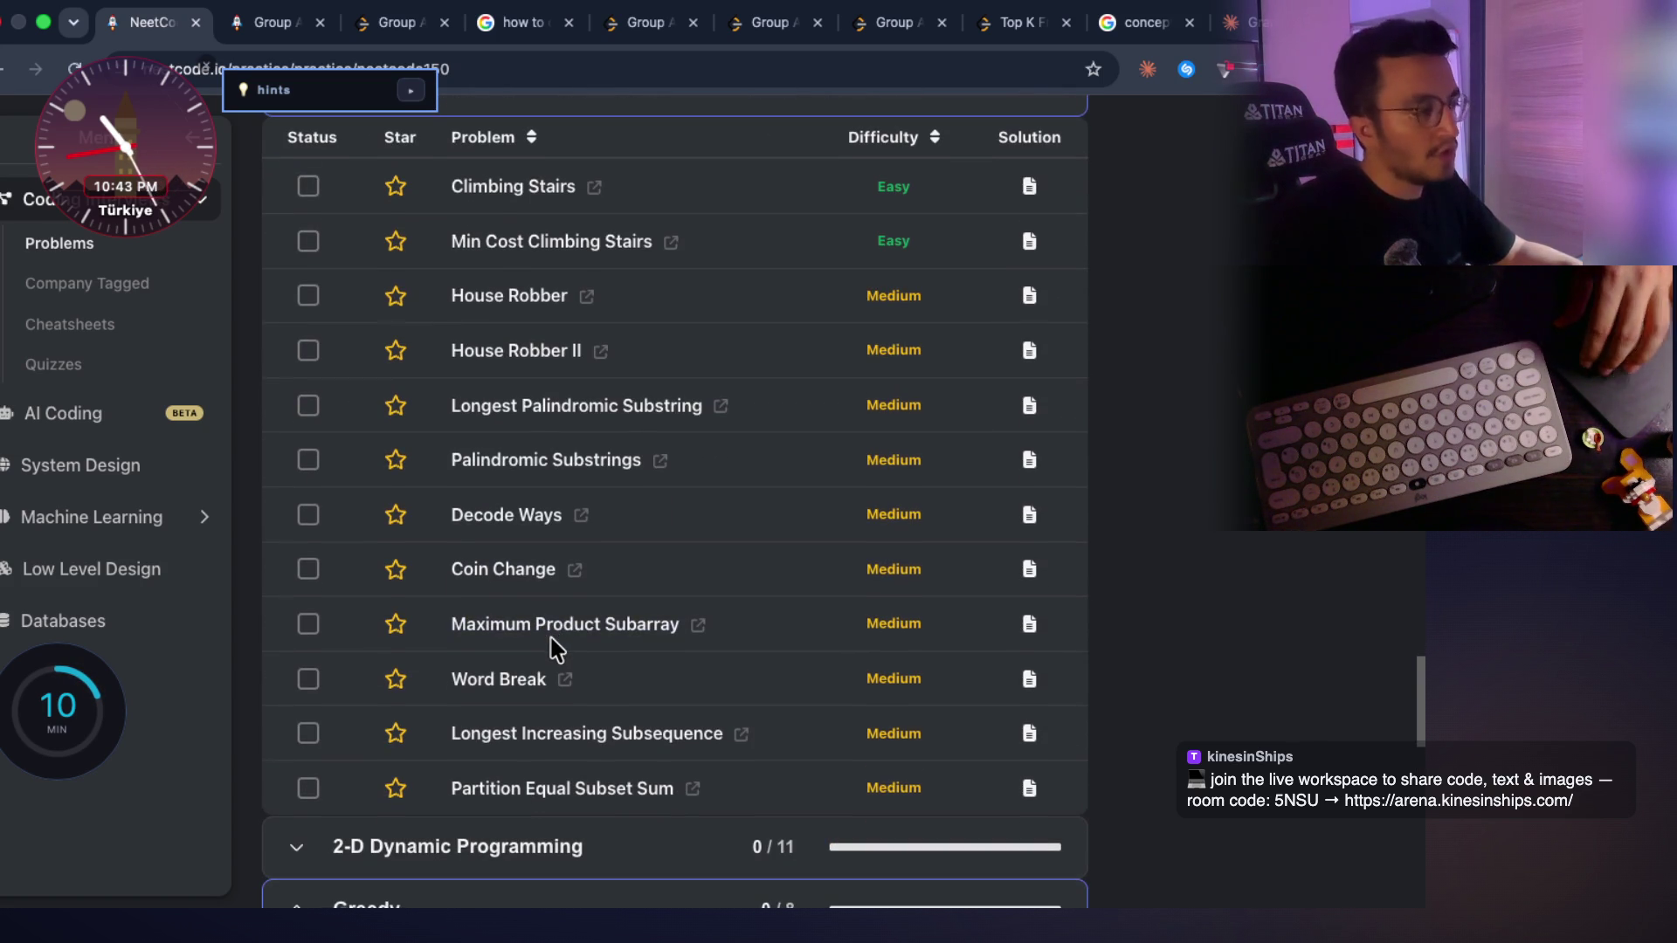
pyautogui.scroll(3, 552, 625)
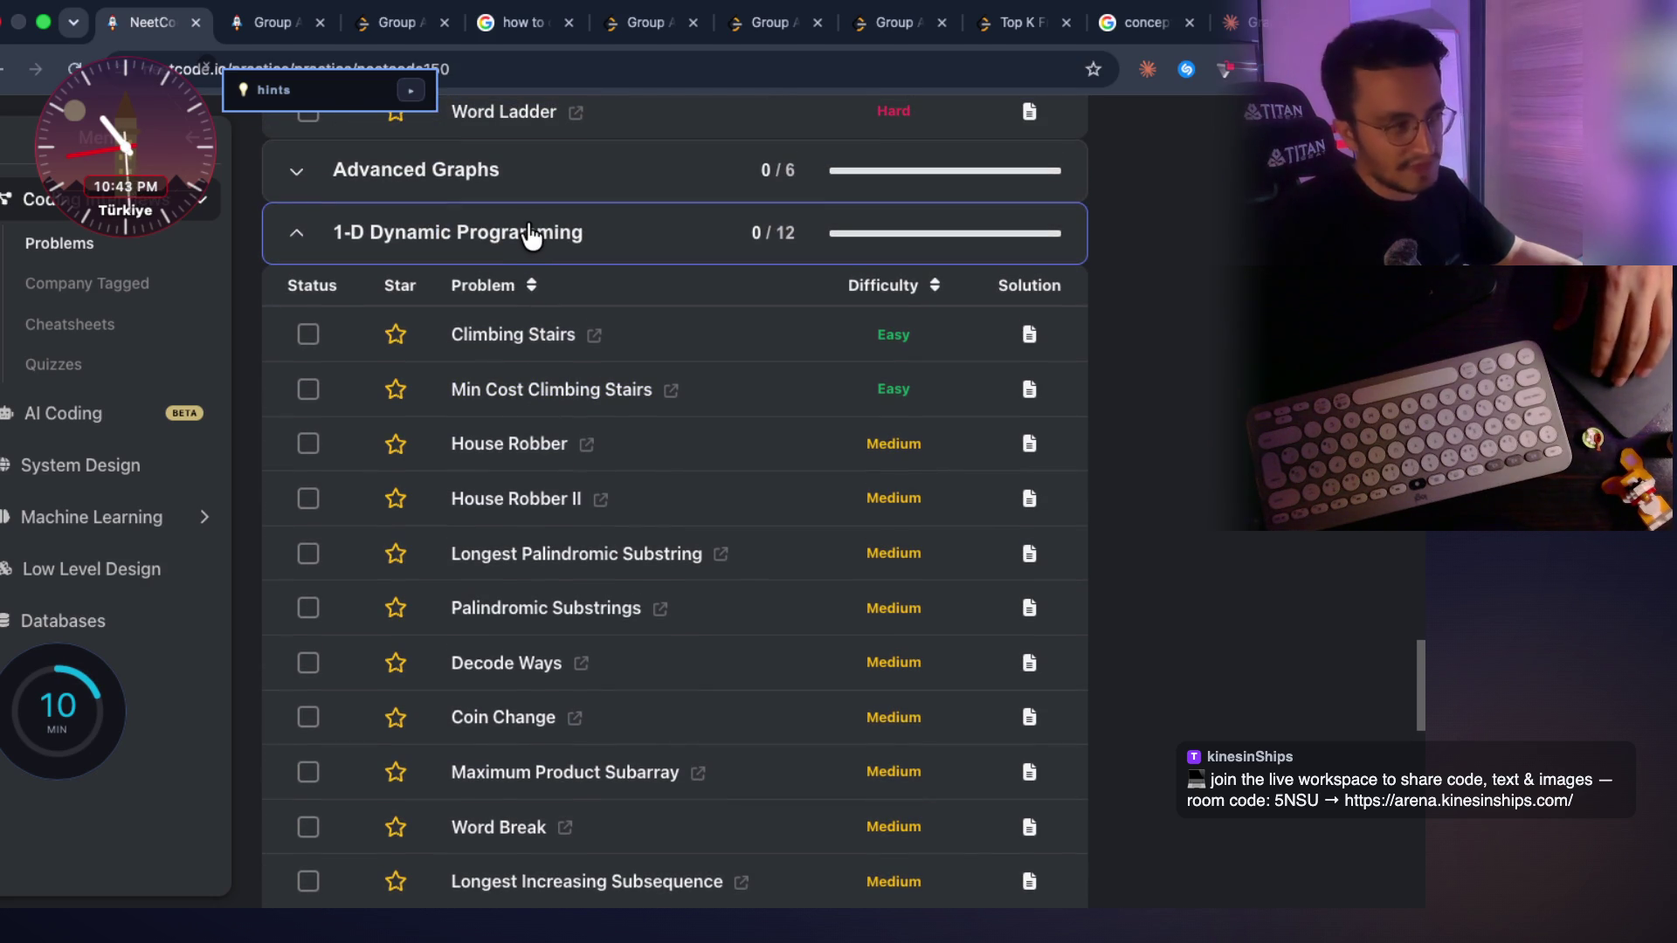
pyautogui.click(539, 252)
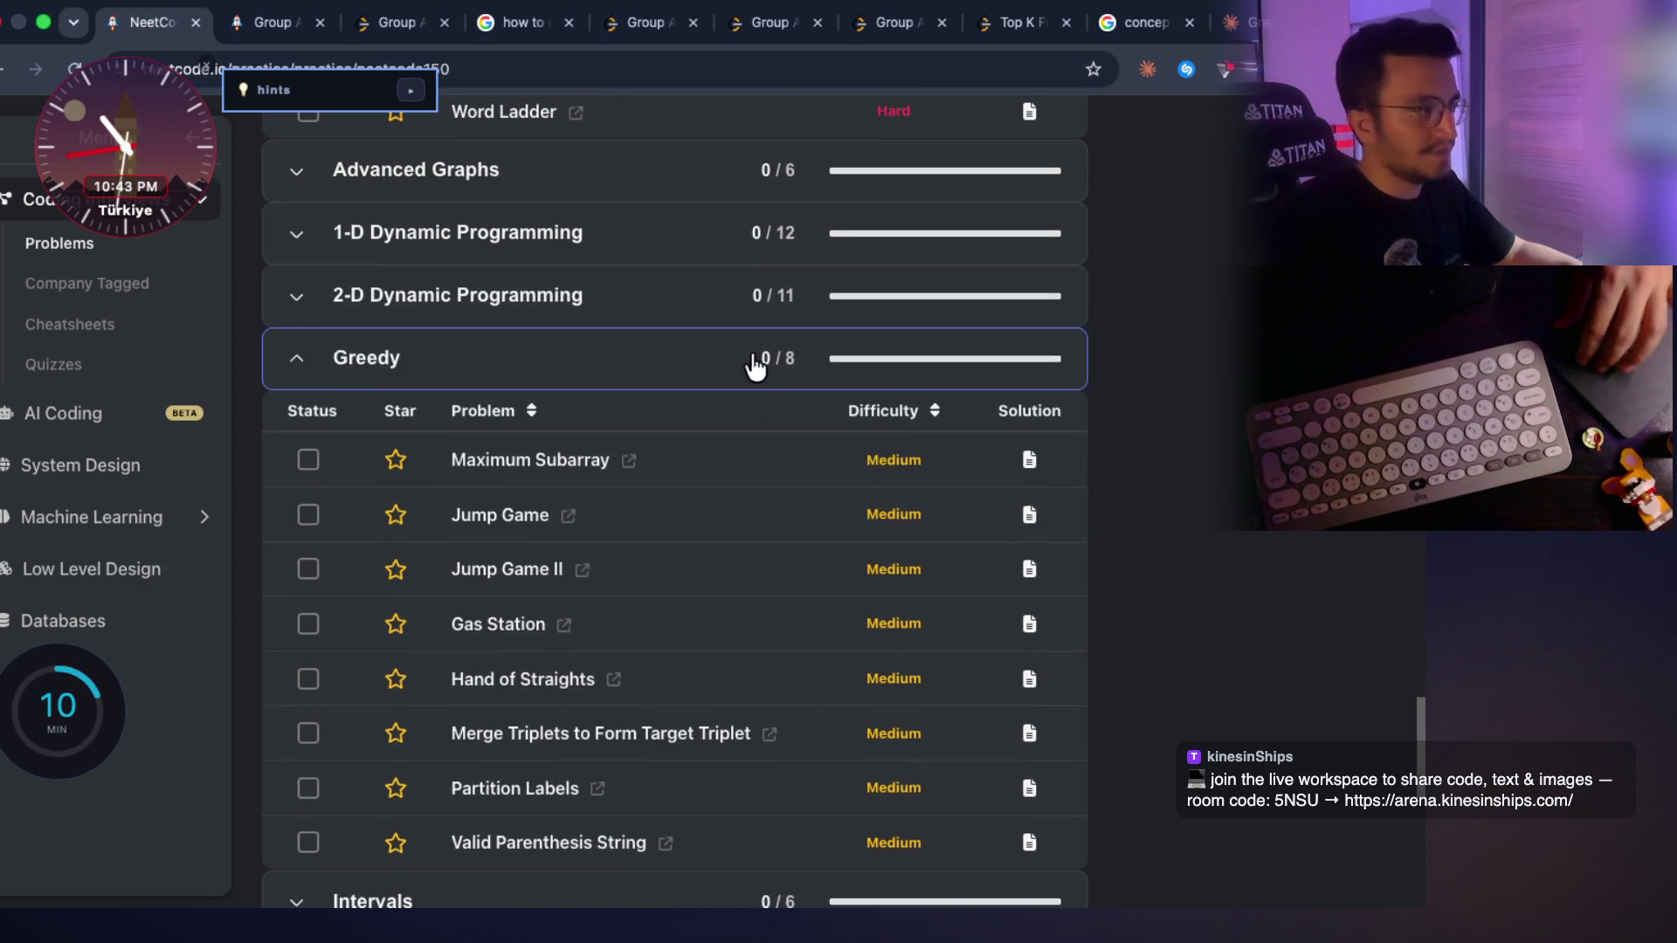
pyautogui.scroll(-1, 540, 253)
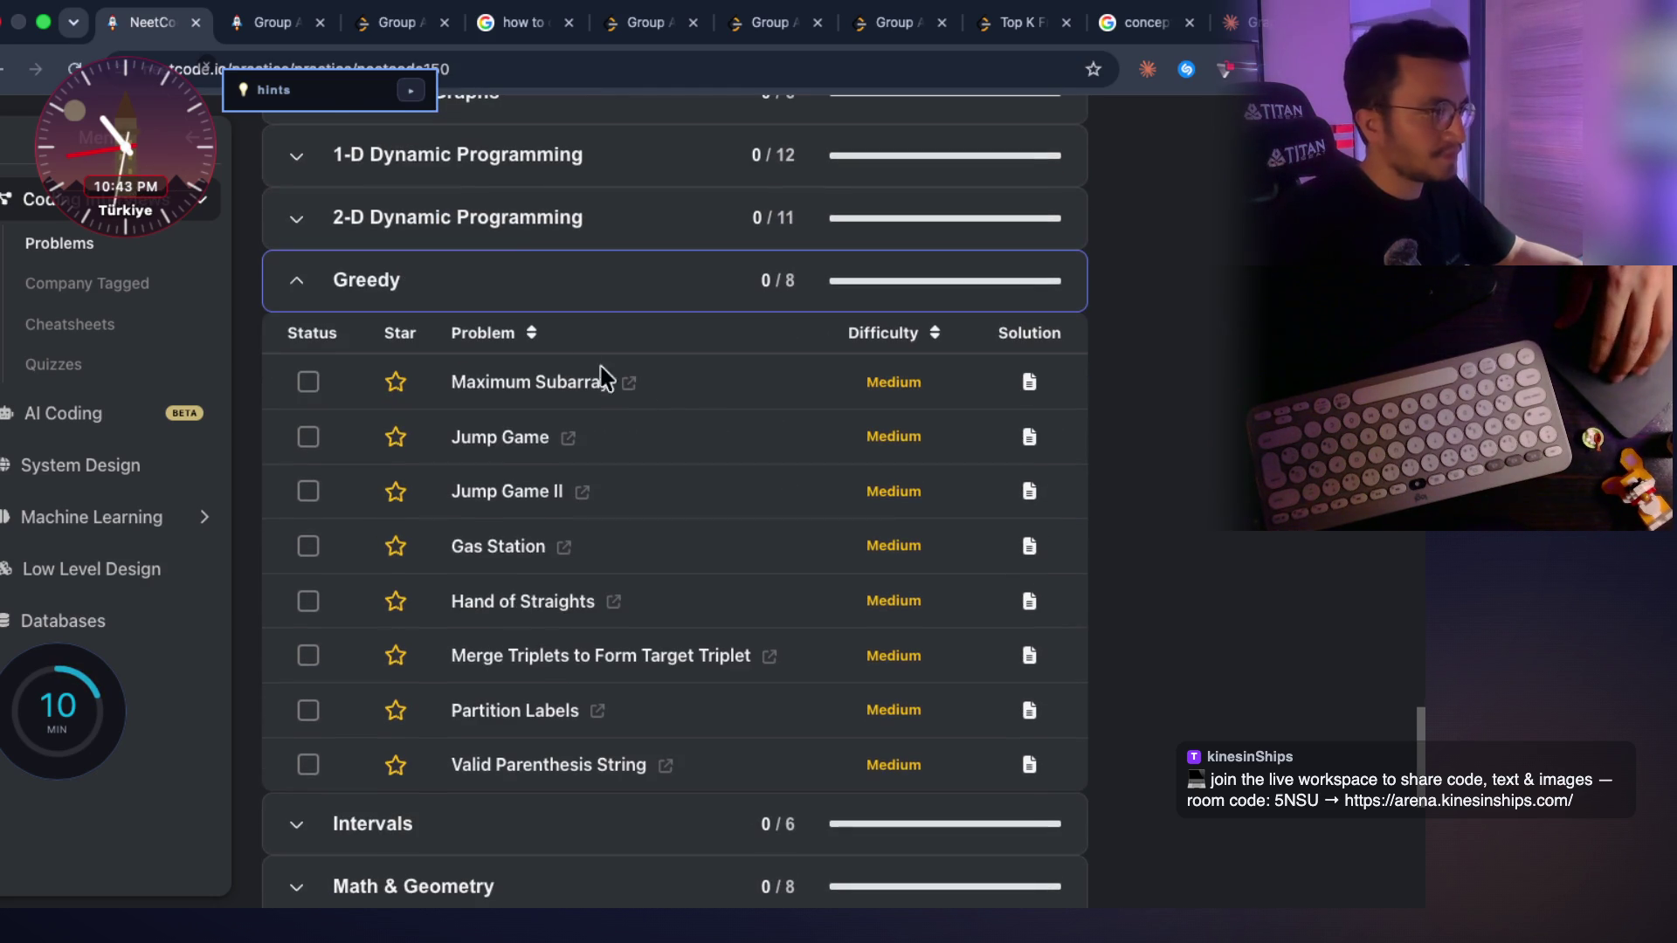
# Review the 2-D Dynamic Programming problems, then read Claude's grouped graph-pattern reply
pyautogui.click(550, 240)
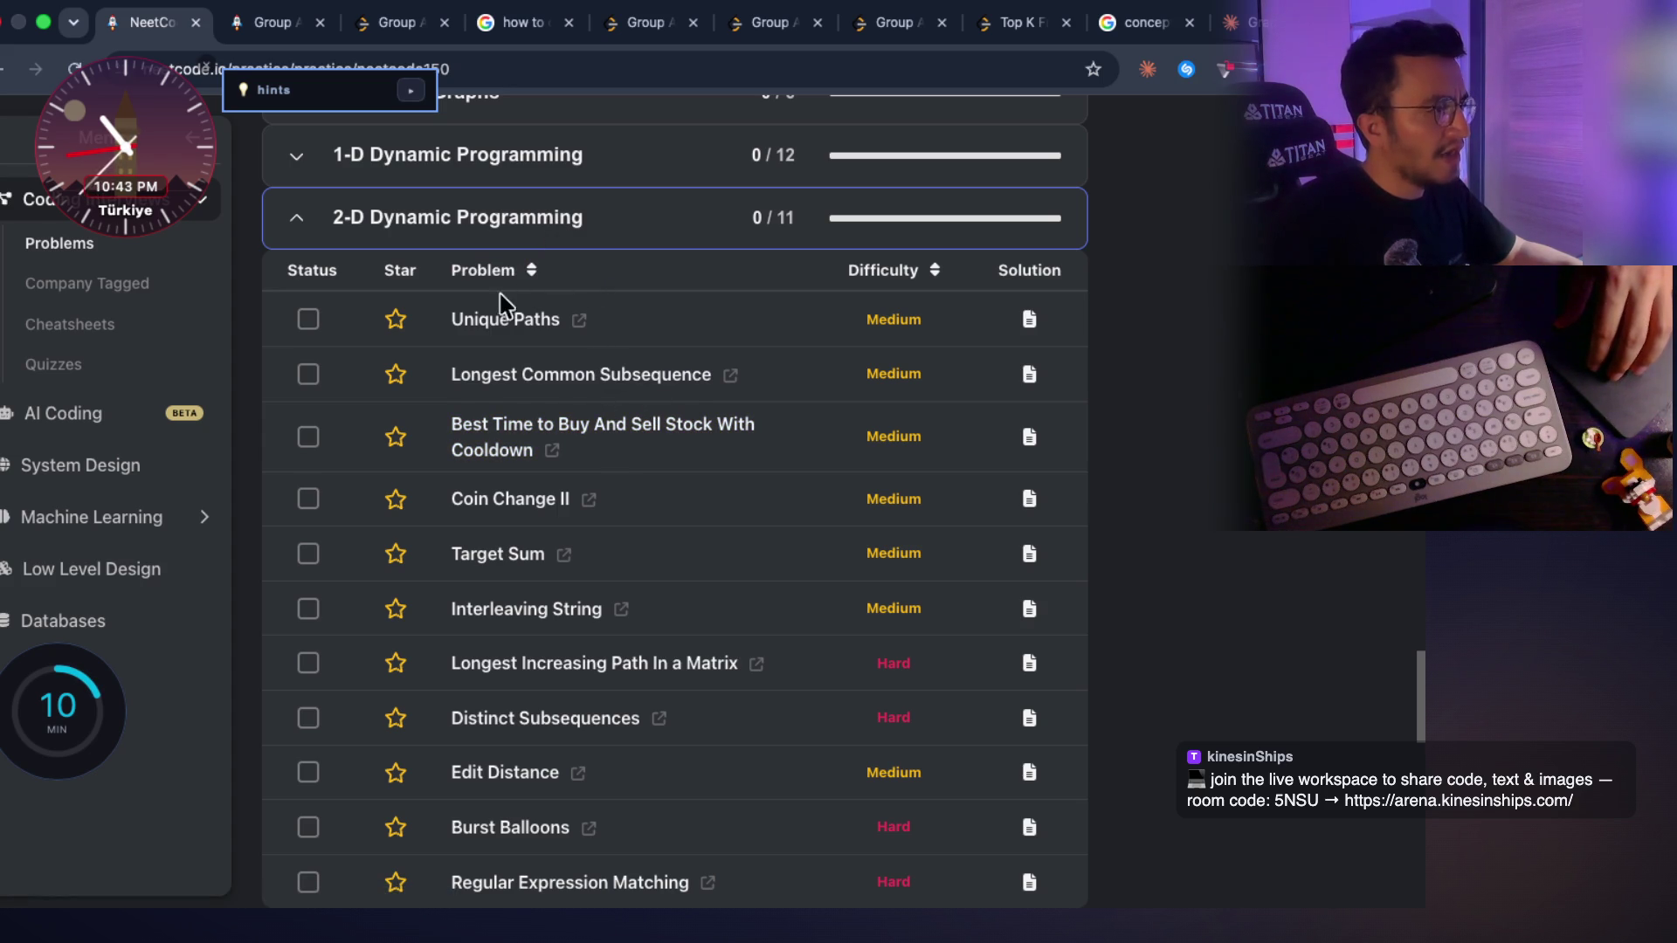
pyautogui.scroll(-2, 511, 506)
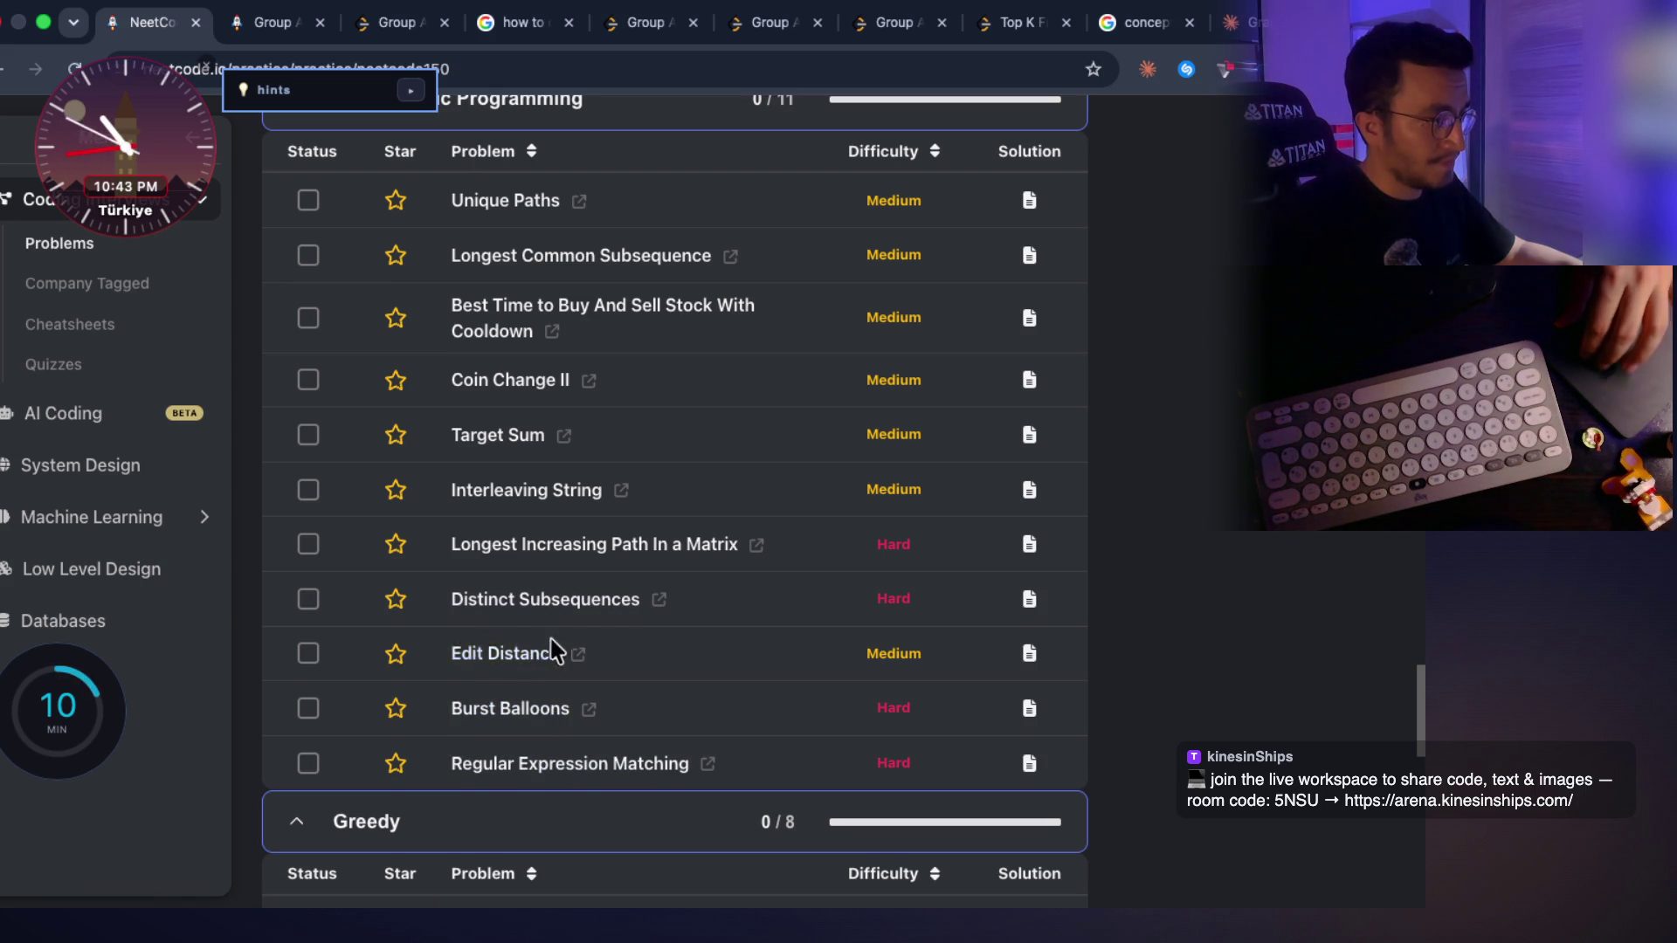
pyautogui.scroll(-5, 555, 651)
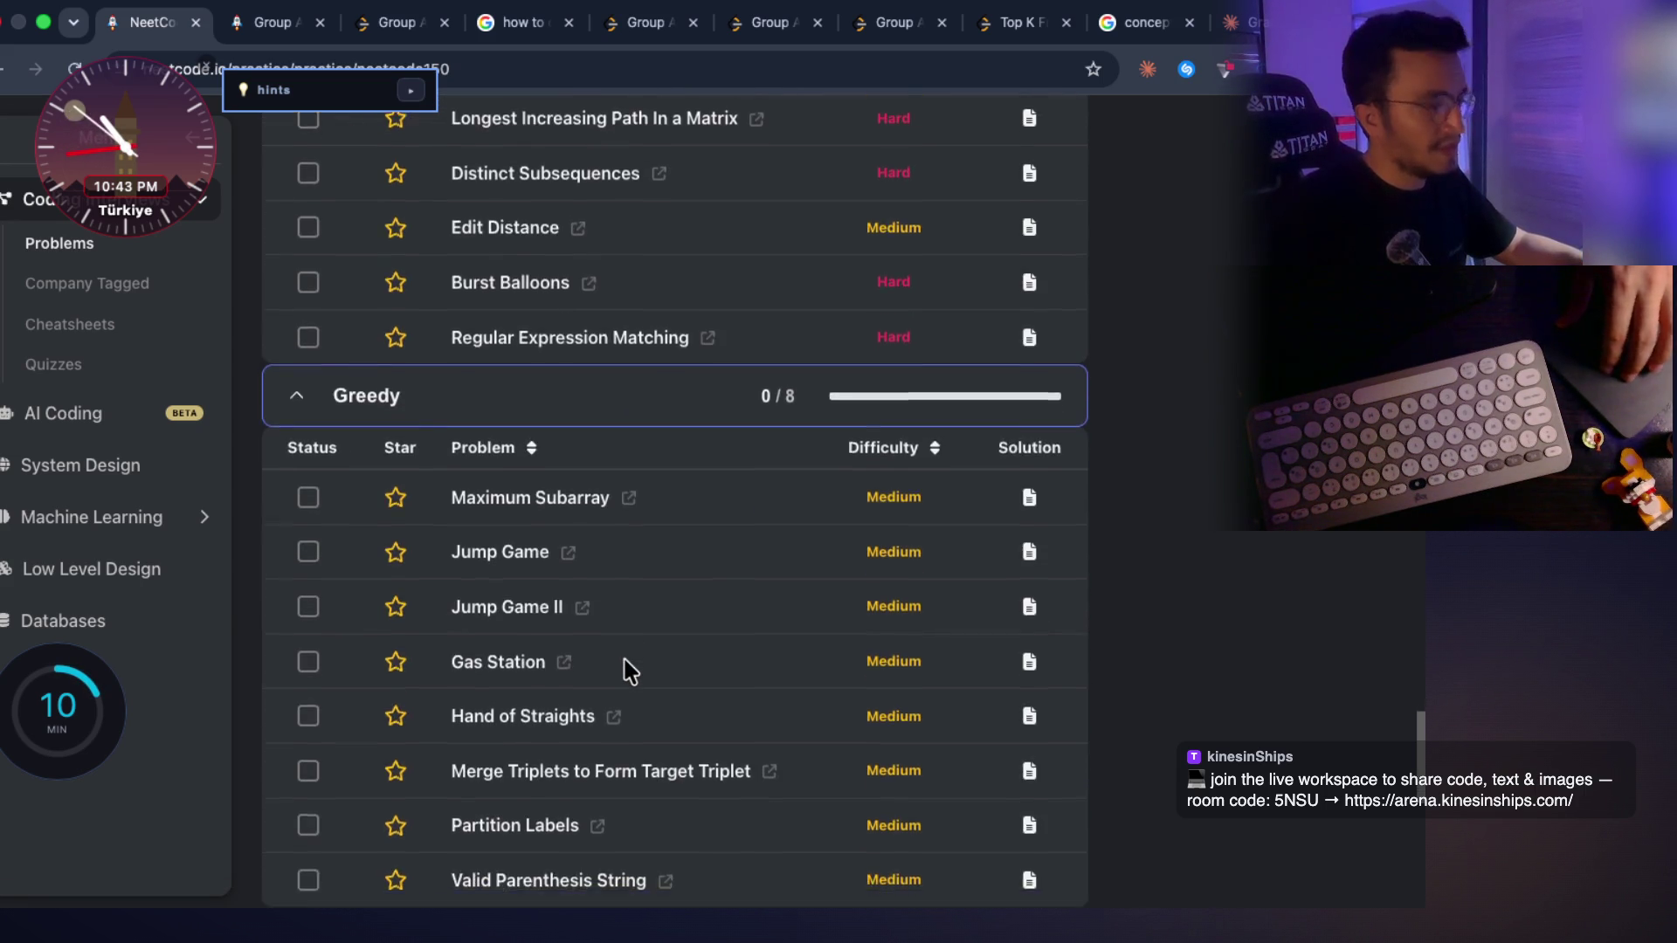
pyautogui.scroll(15, 663, 724)
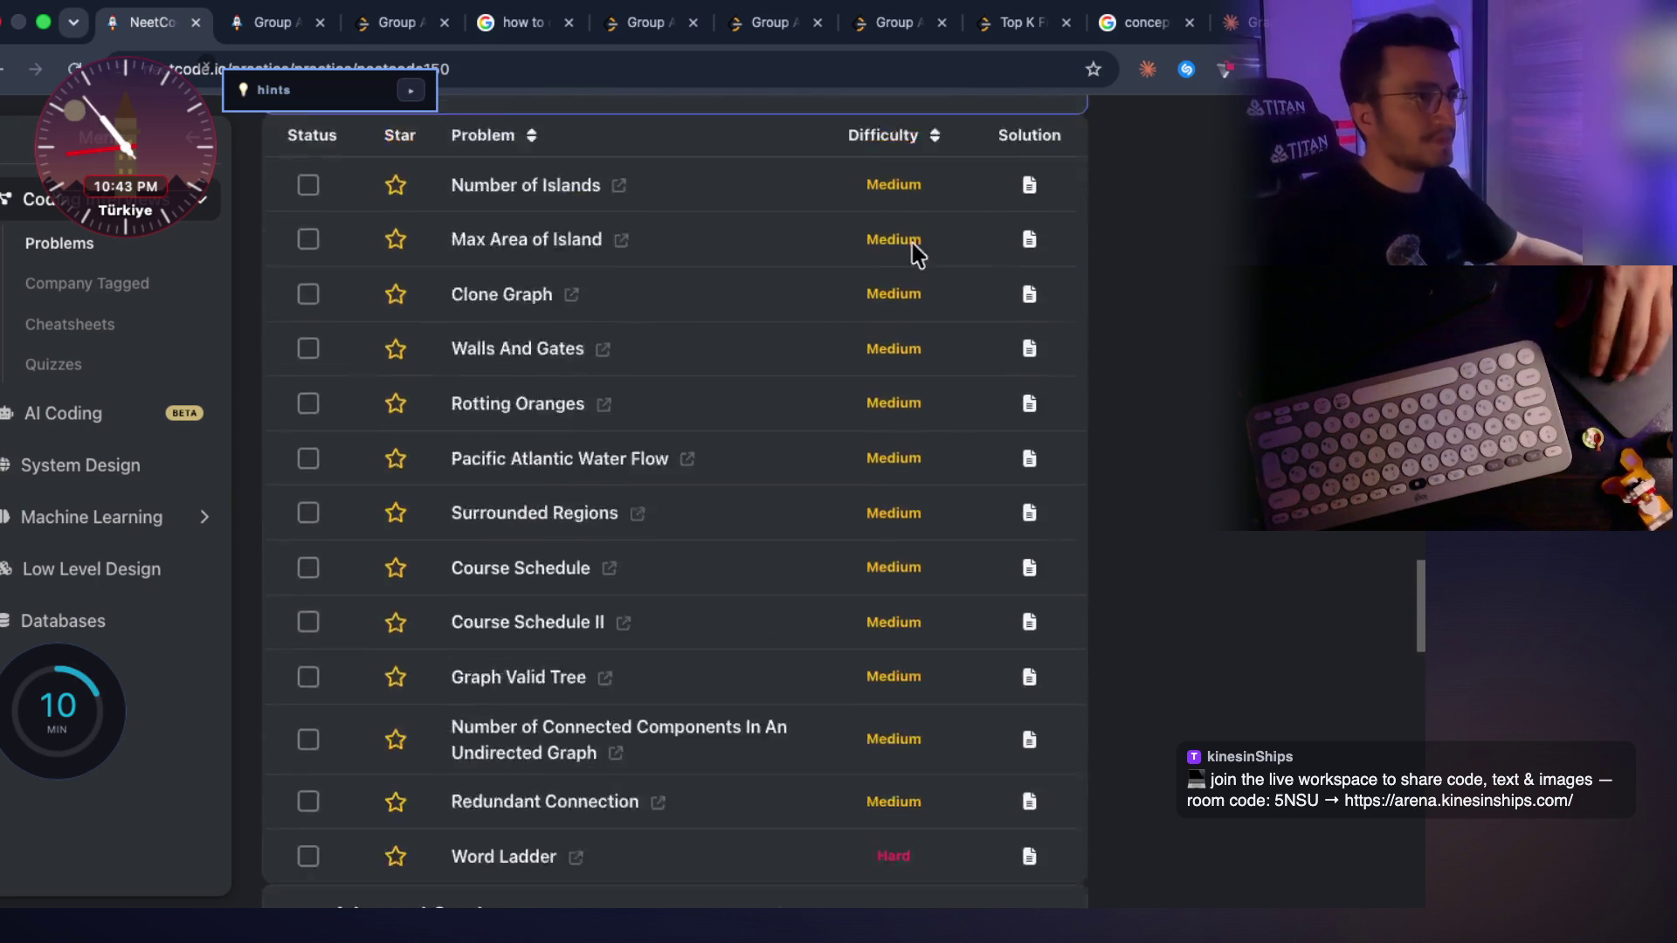
pyautogui.hotkey('ctrl', 'shift', 'Tab')
pyautogui.scroll(-3, 786, 475)
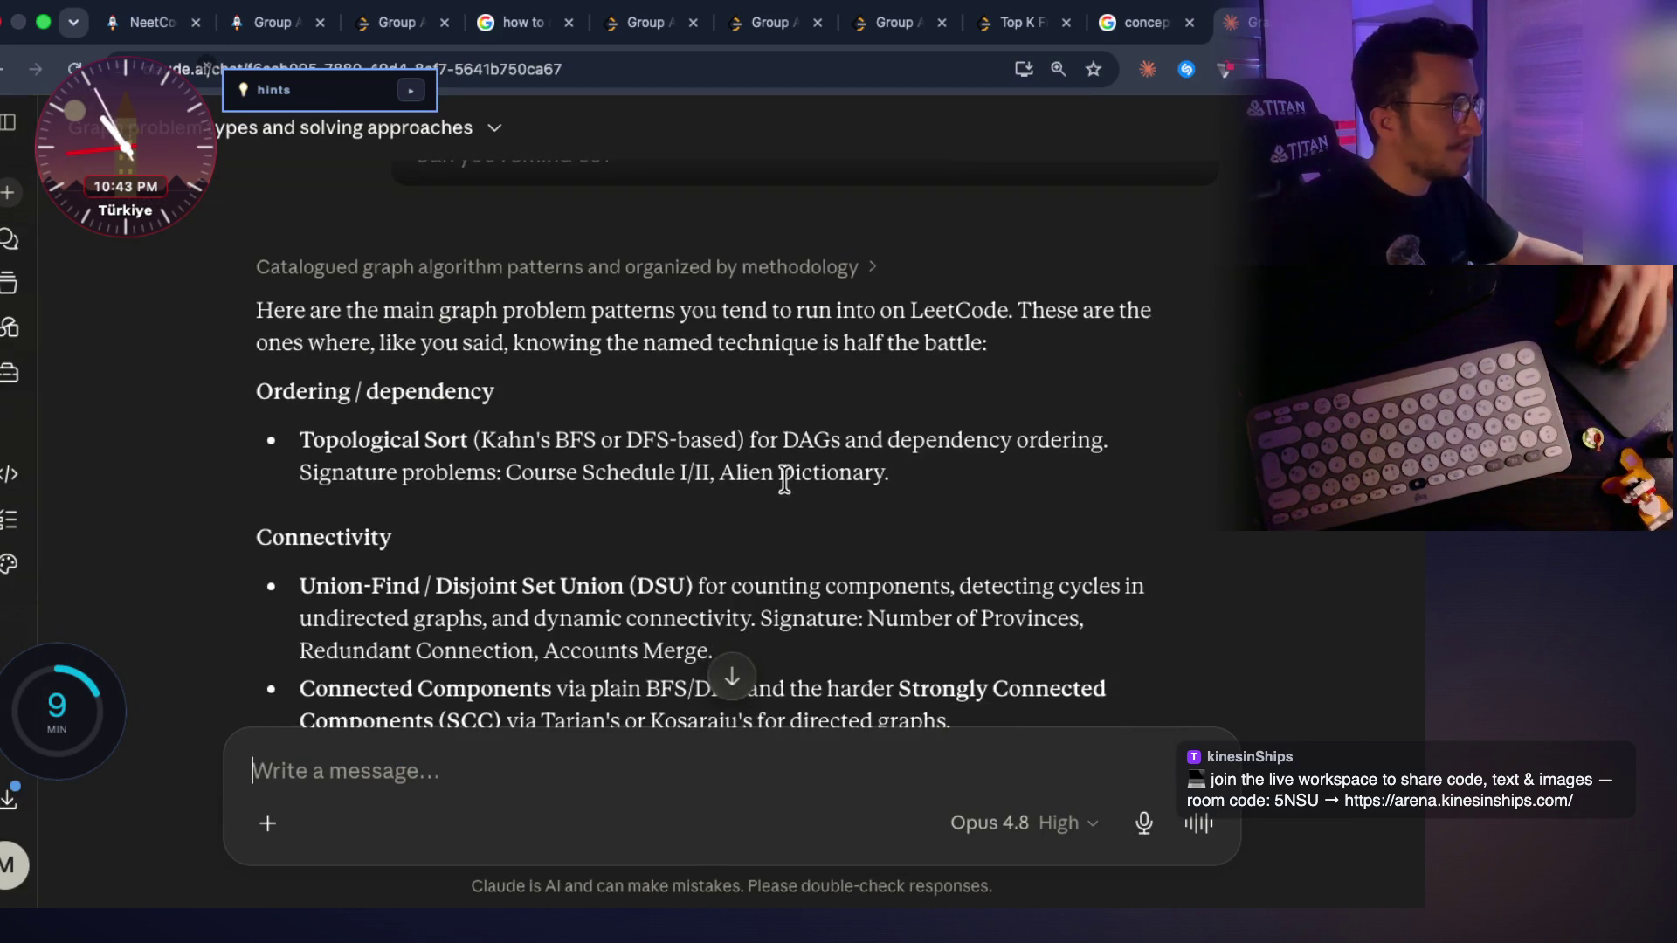
# Highlight the Union-Find / Disjoint Set Union description in Claude's graph pattern summary
pyautogui.scroll(-2, 785, 478)
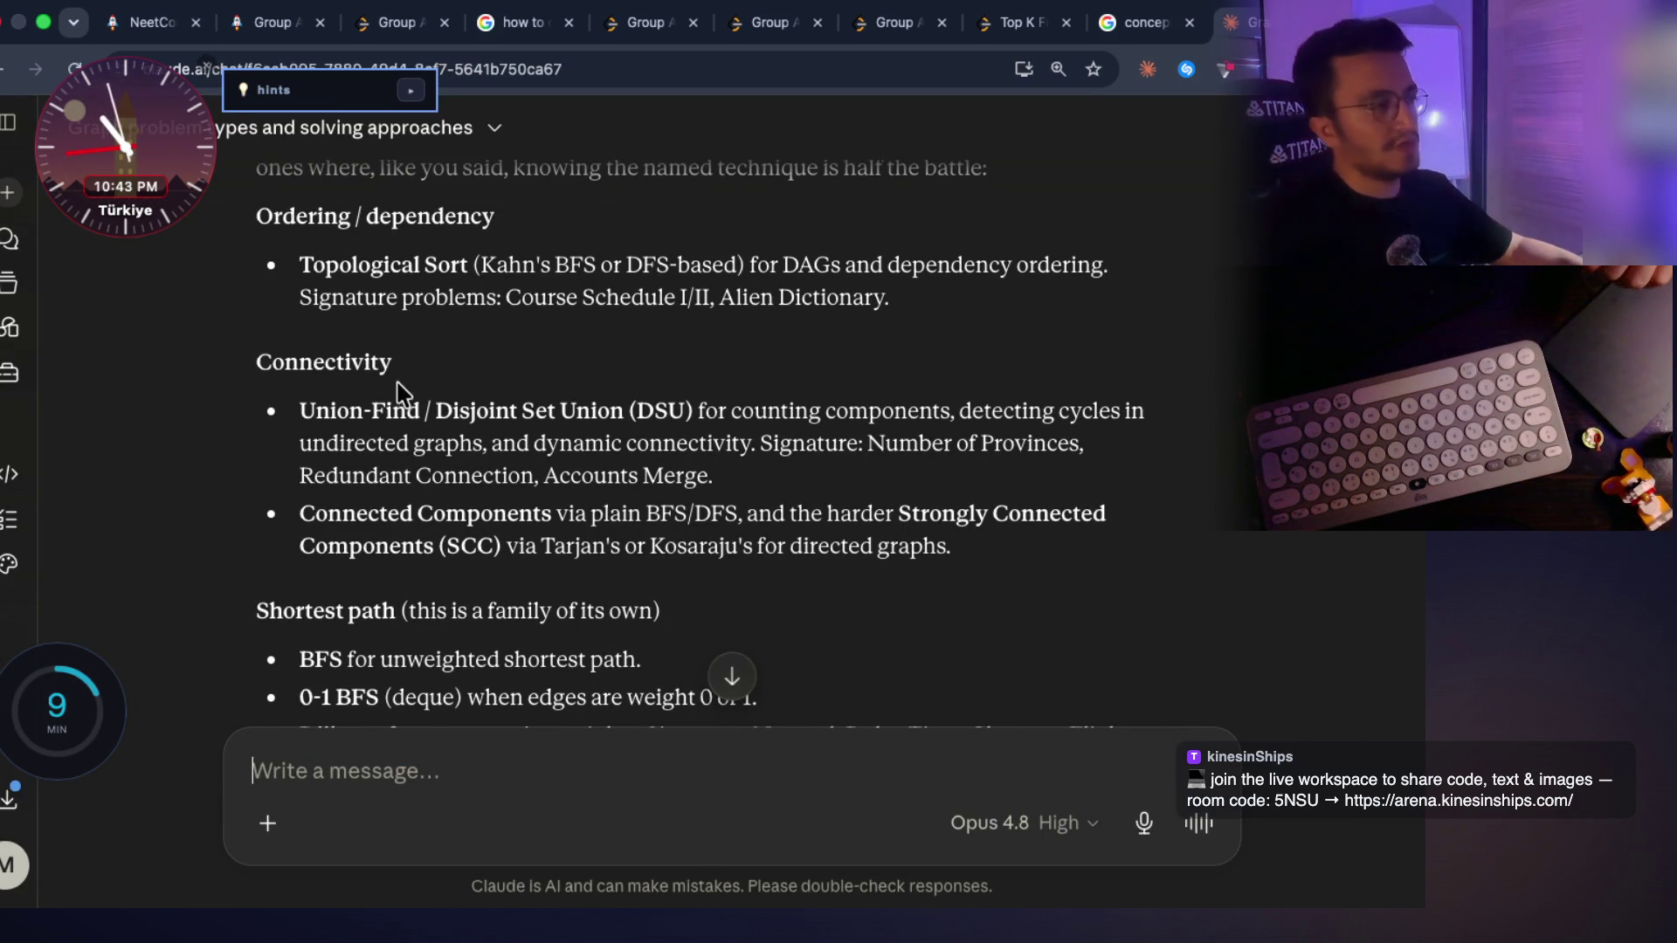
pyautogui.moveTo(252, 363); pyautogui.dragTo(253, 365)
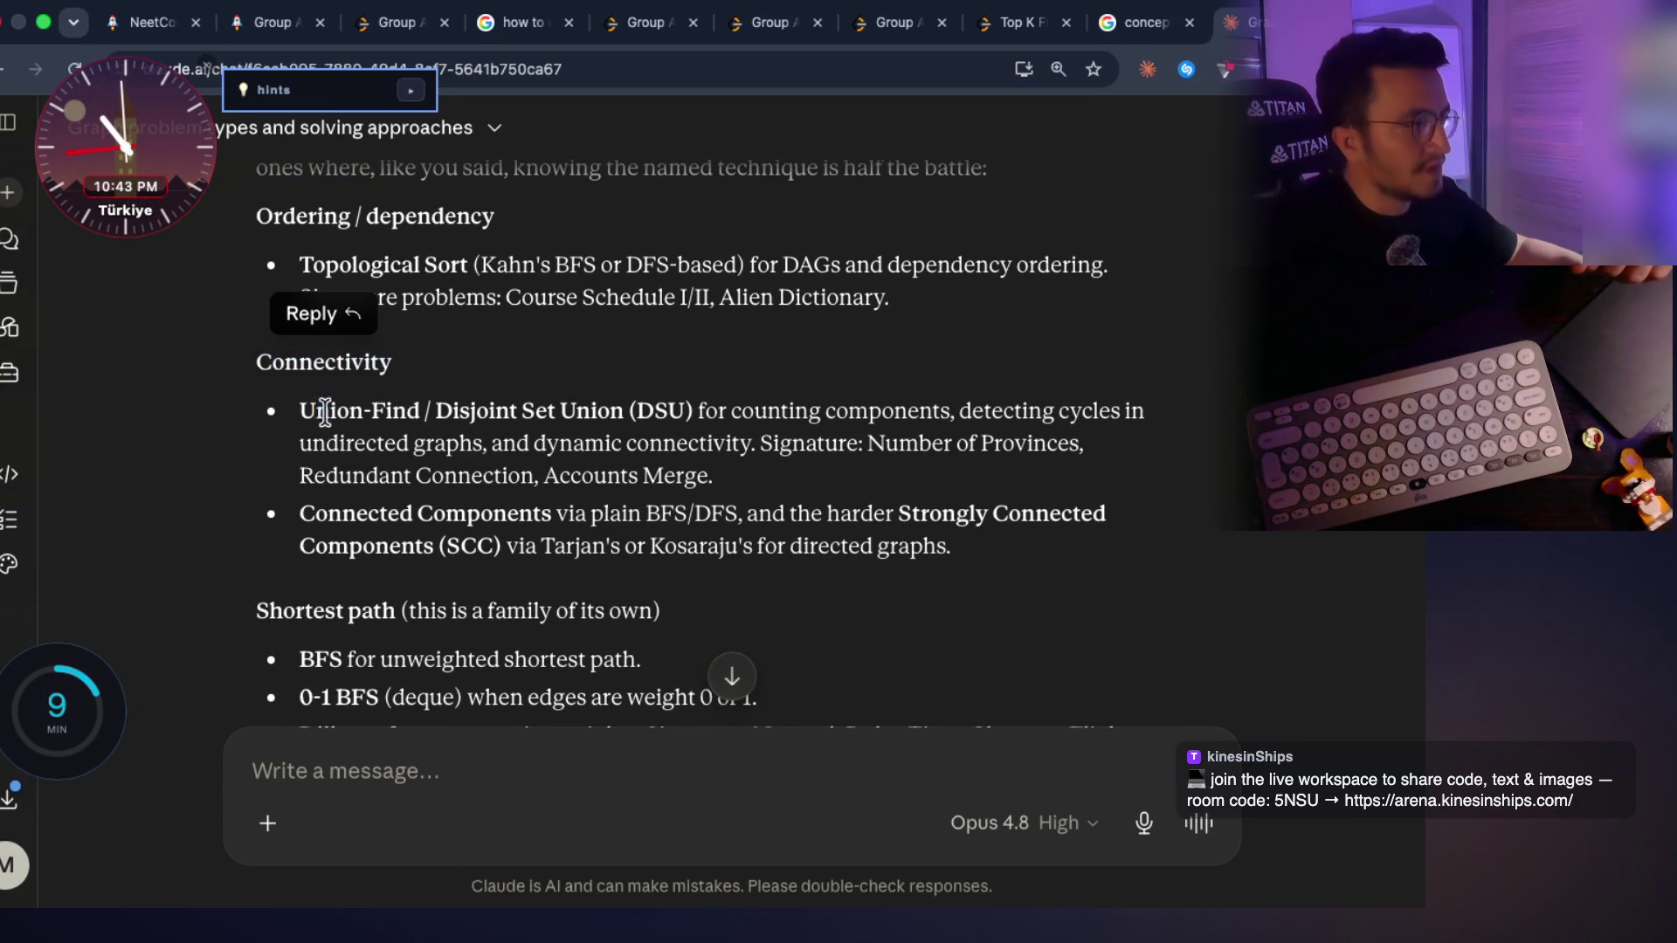
pyautogui.moveTo(728, 414)
pyautogui.mouseDown()
pyautogui.moveTo(712, 413)
pyautogui.moveTo(988, 434)
pyautogui.mouseUp()
# Read the Connectivity section: Union-Find for Number of Provinces, Redundant Connection, Accounts Merge
pyautogui.scroll(-3, 863, 498)
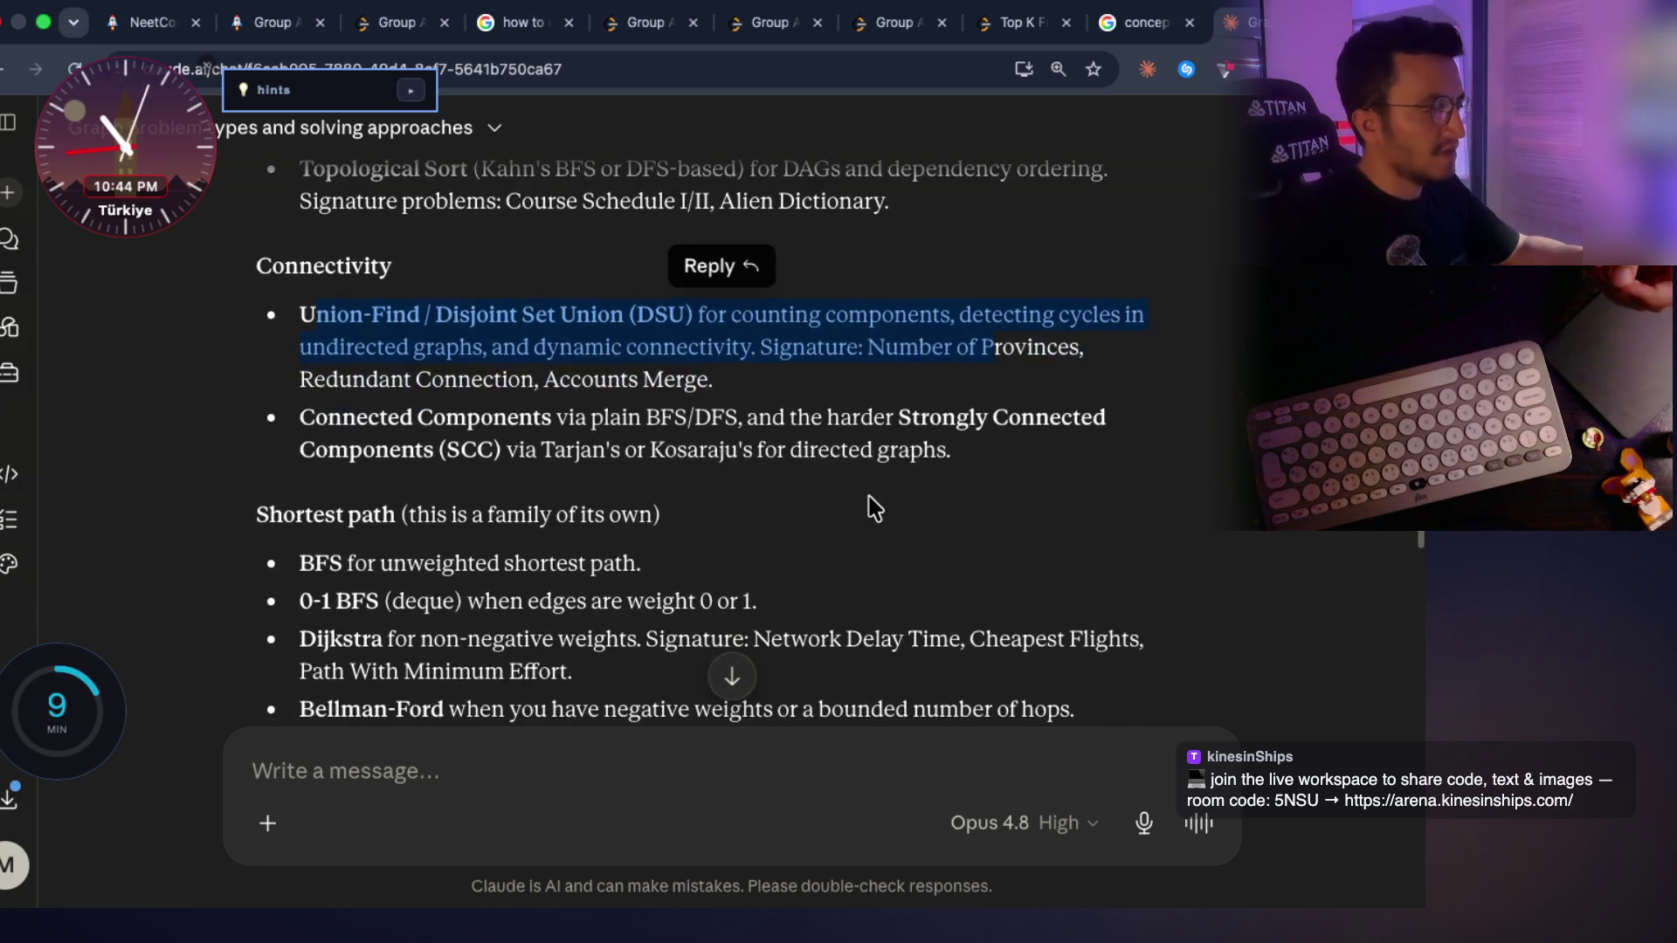
pyautogui.scroll(2, 860, 499)
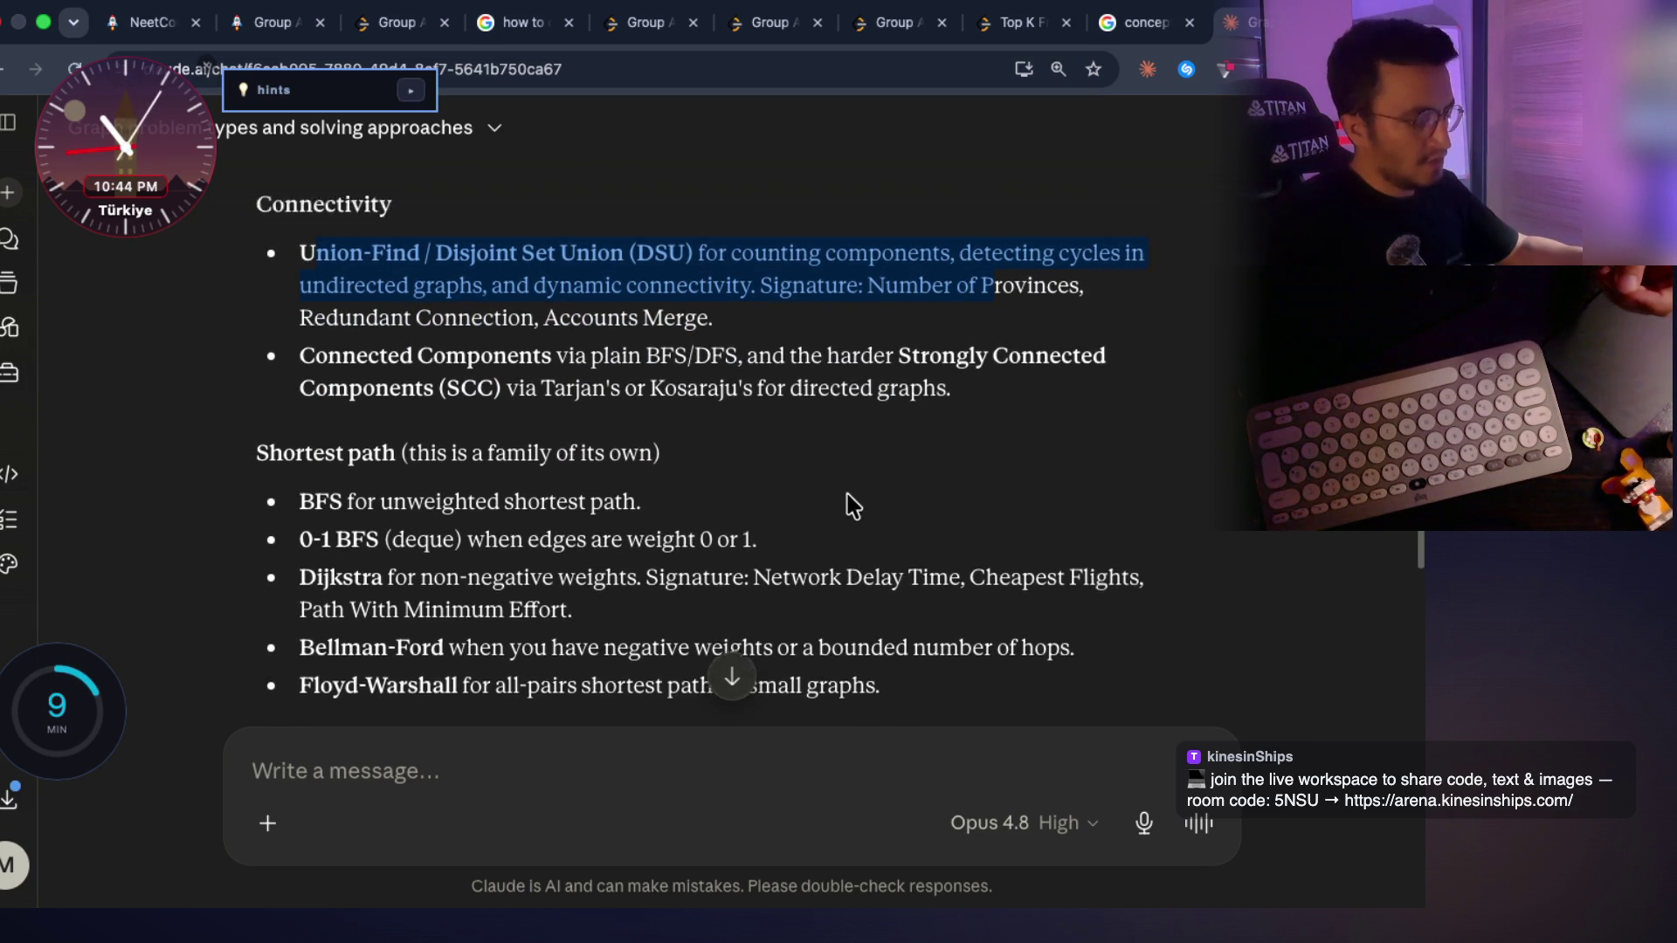
pyautogui.scroll(-4, 854, 504)
pyautogui.scroll(-3, 854, 504)
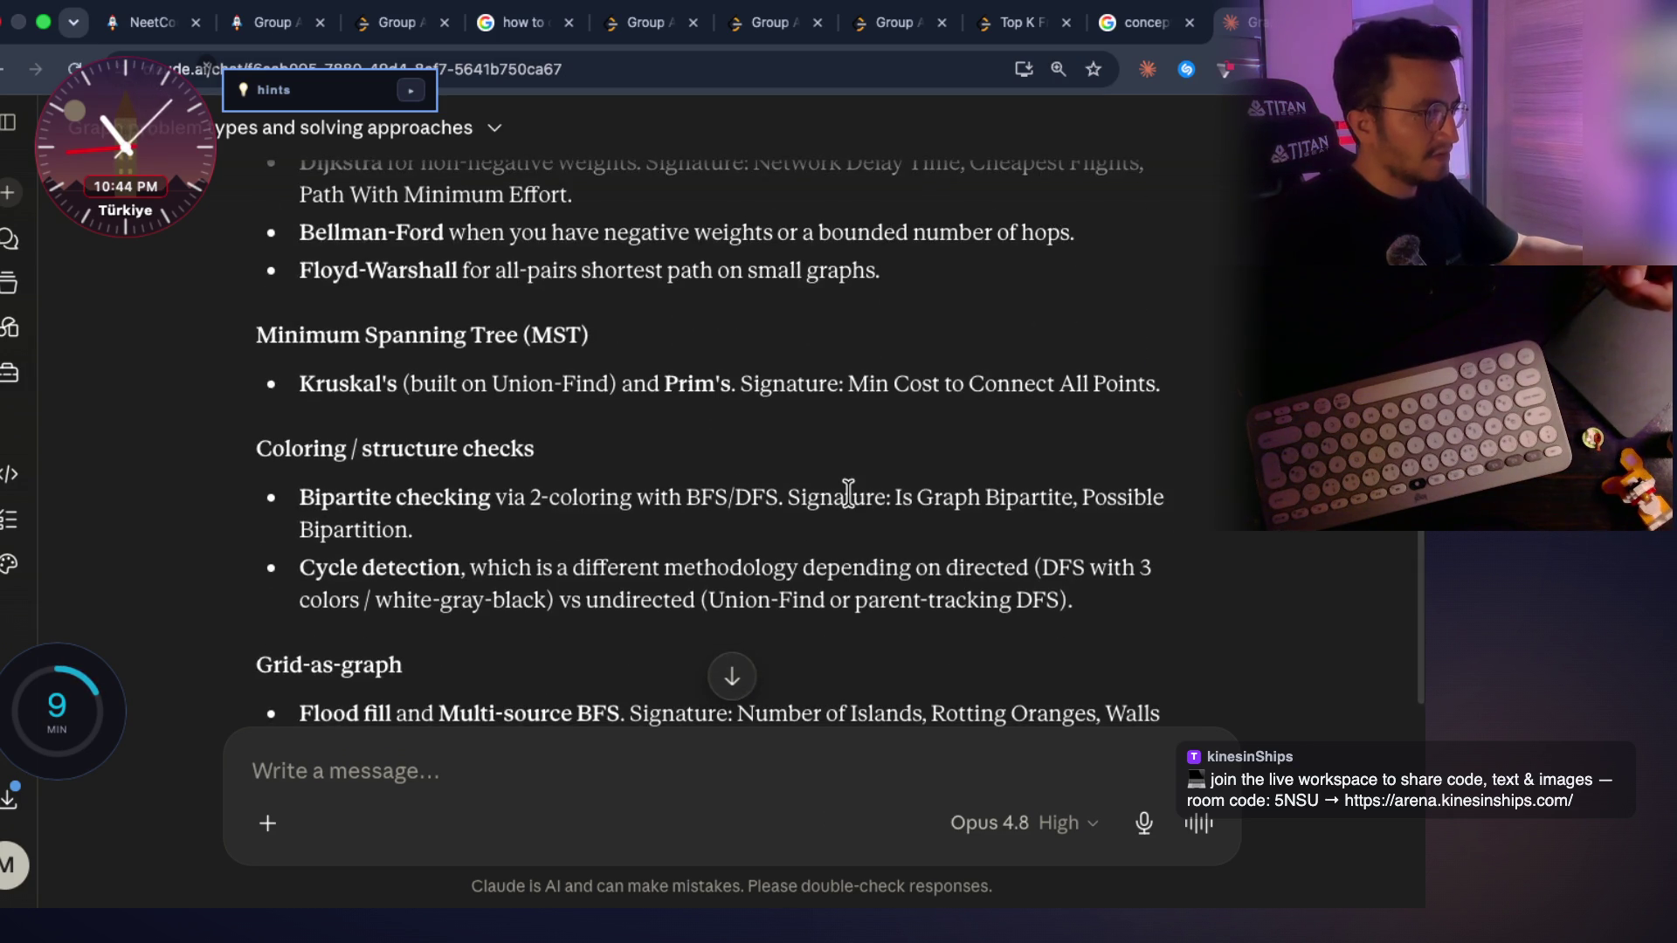
pyautogui.scroll(-1, 849, 493)
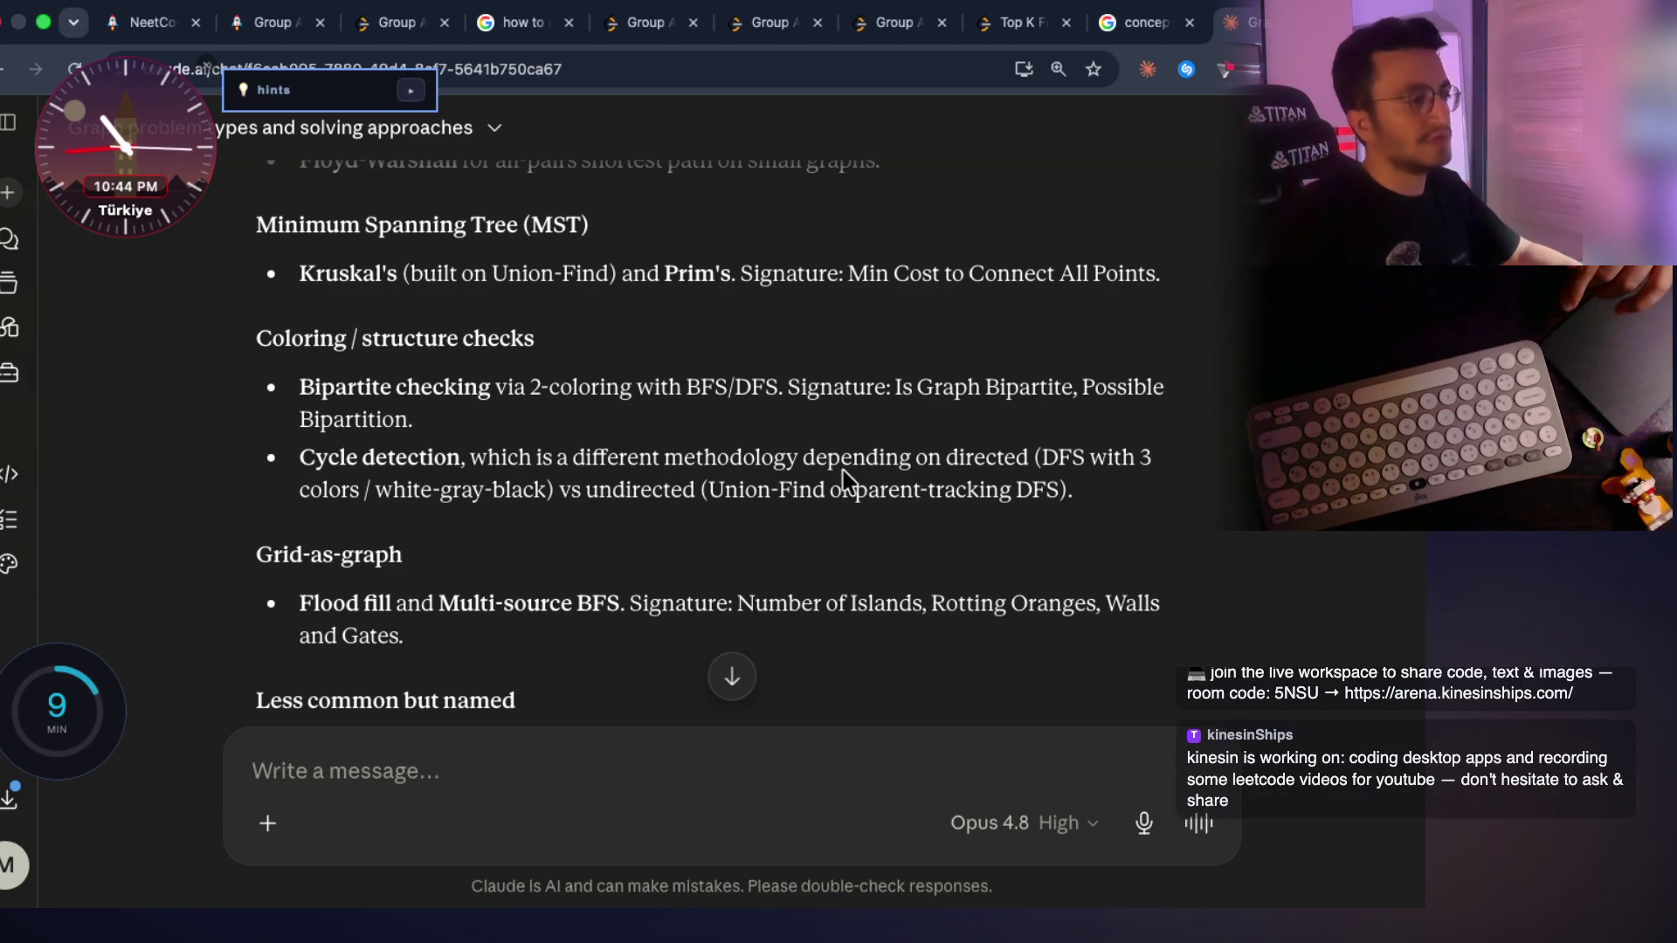
pyautogui.scroll(-5, 843, 478)
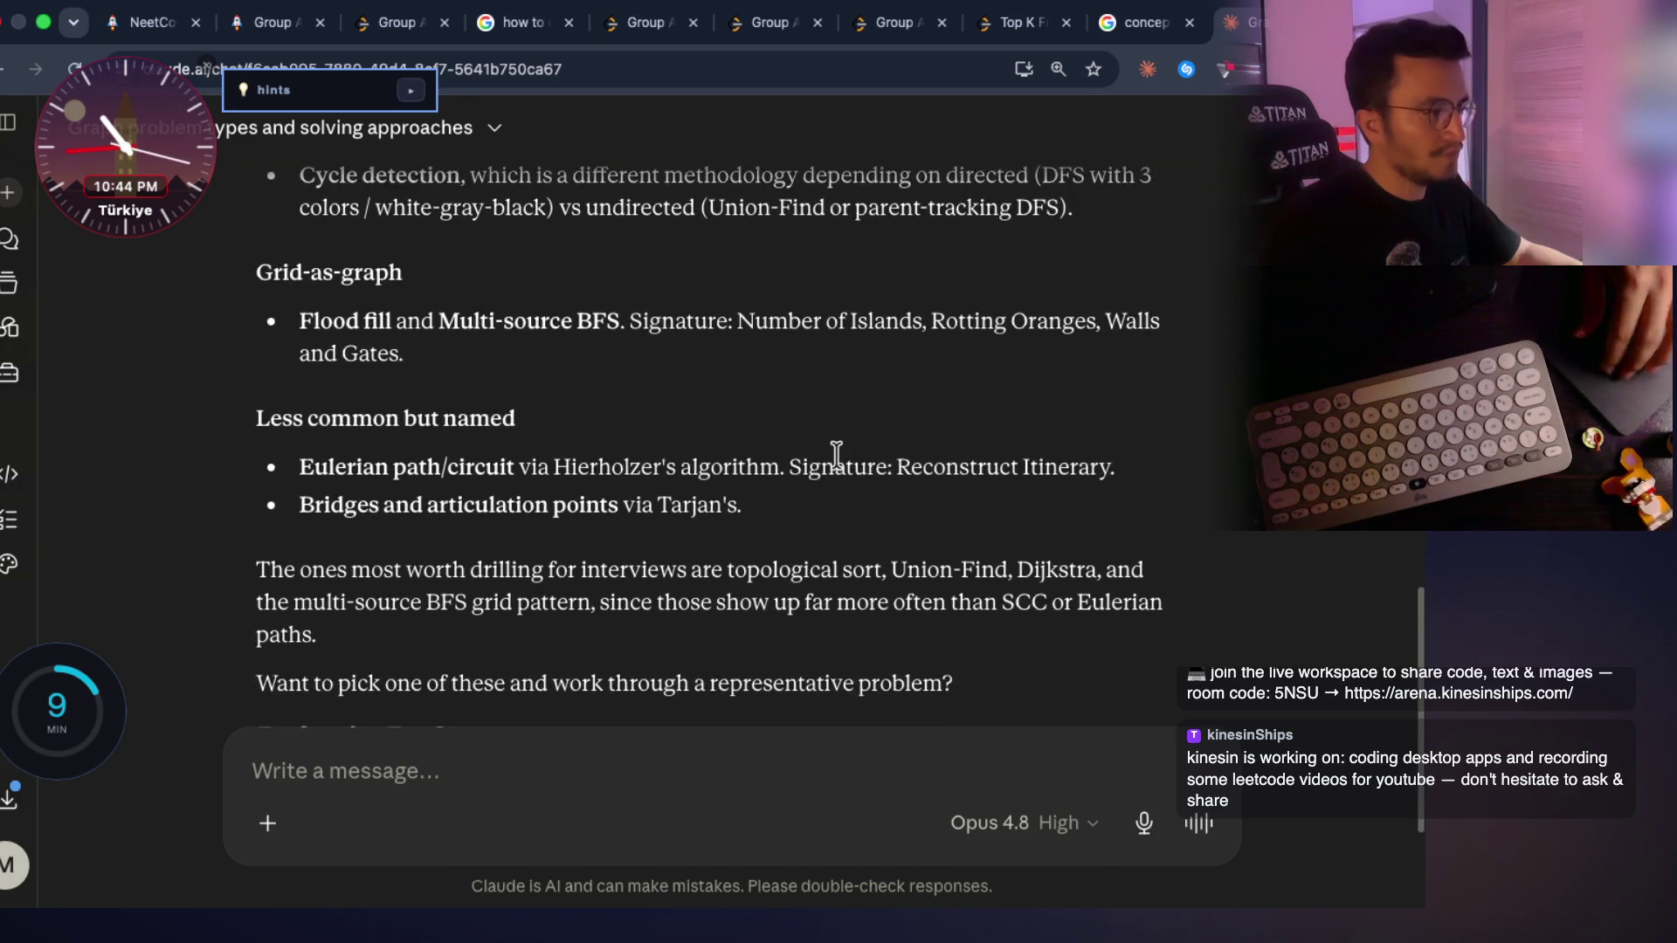
pyautogui.scroll(10, 835, 455)
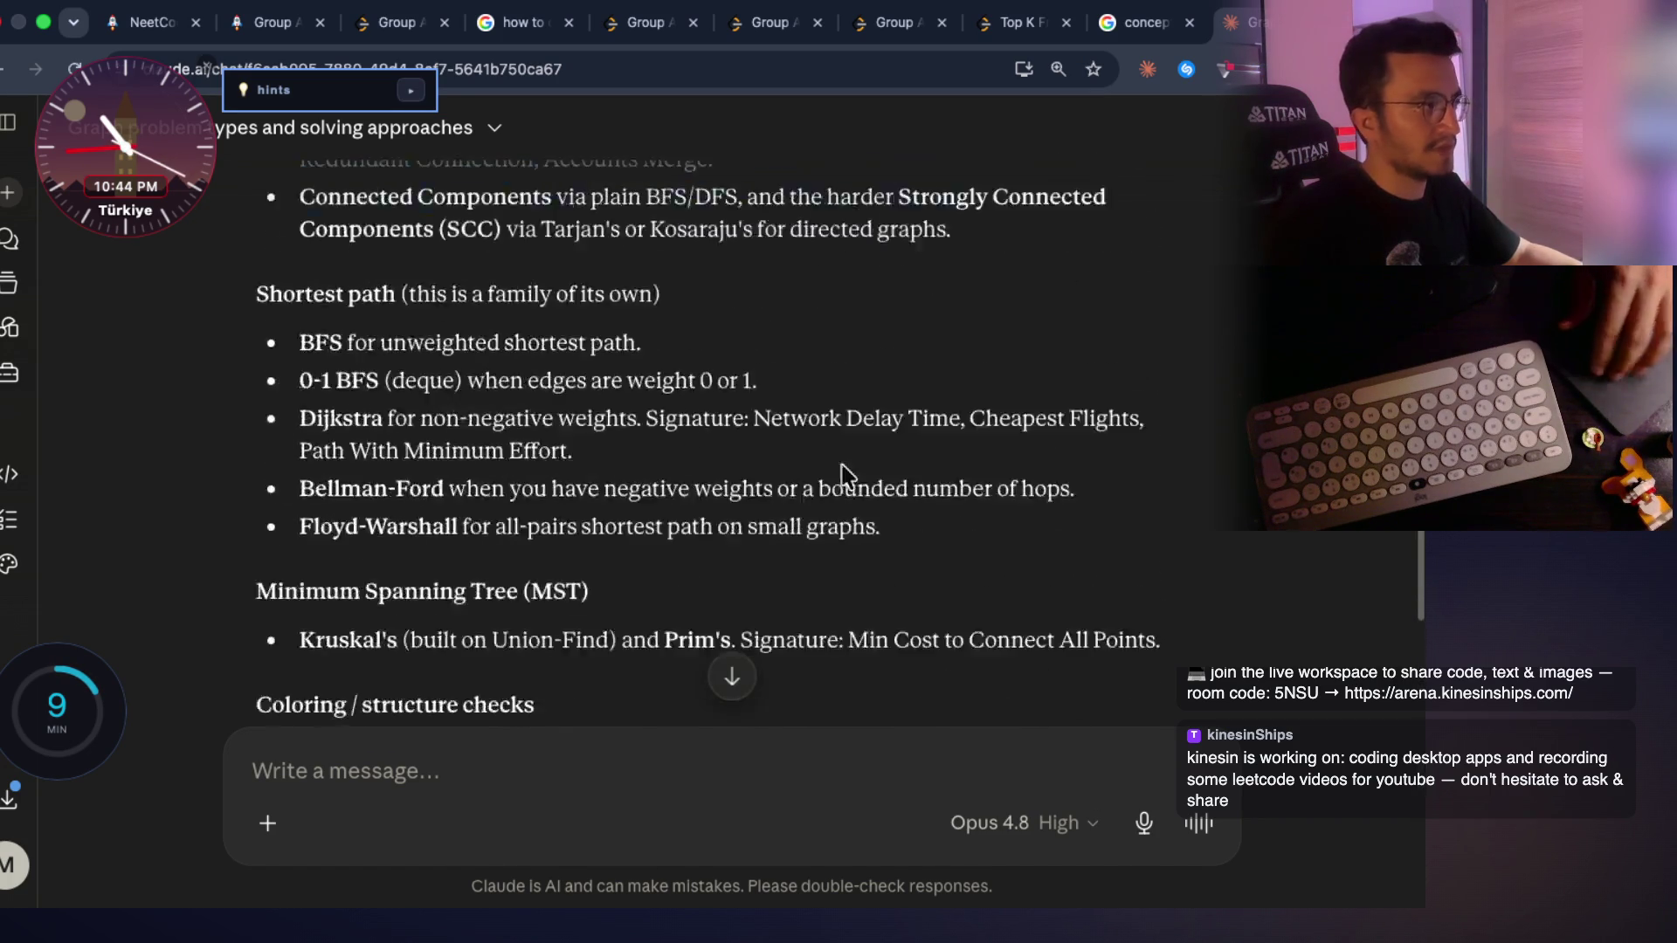
pyautogui.scroll(2, 481, 293)
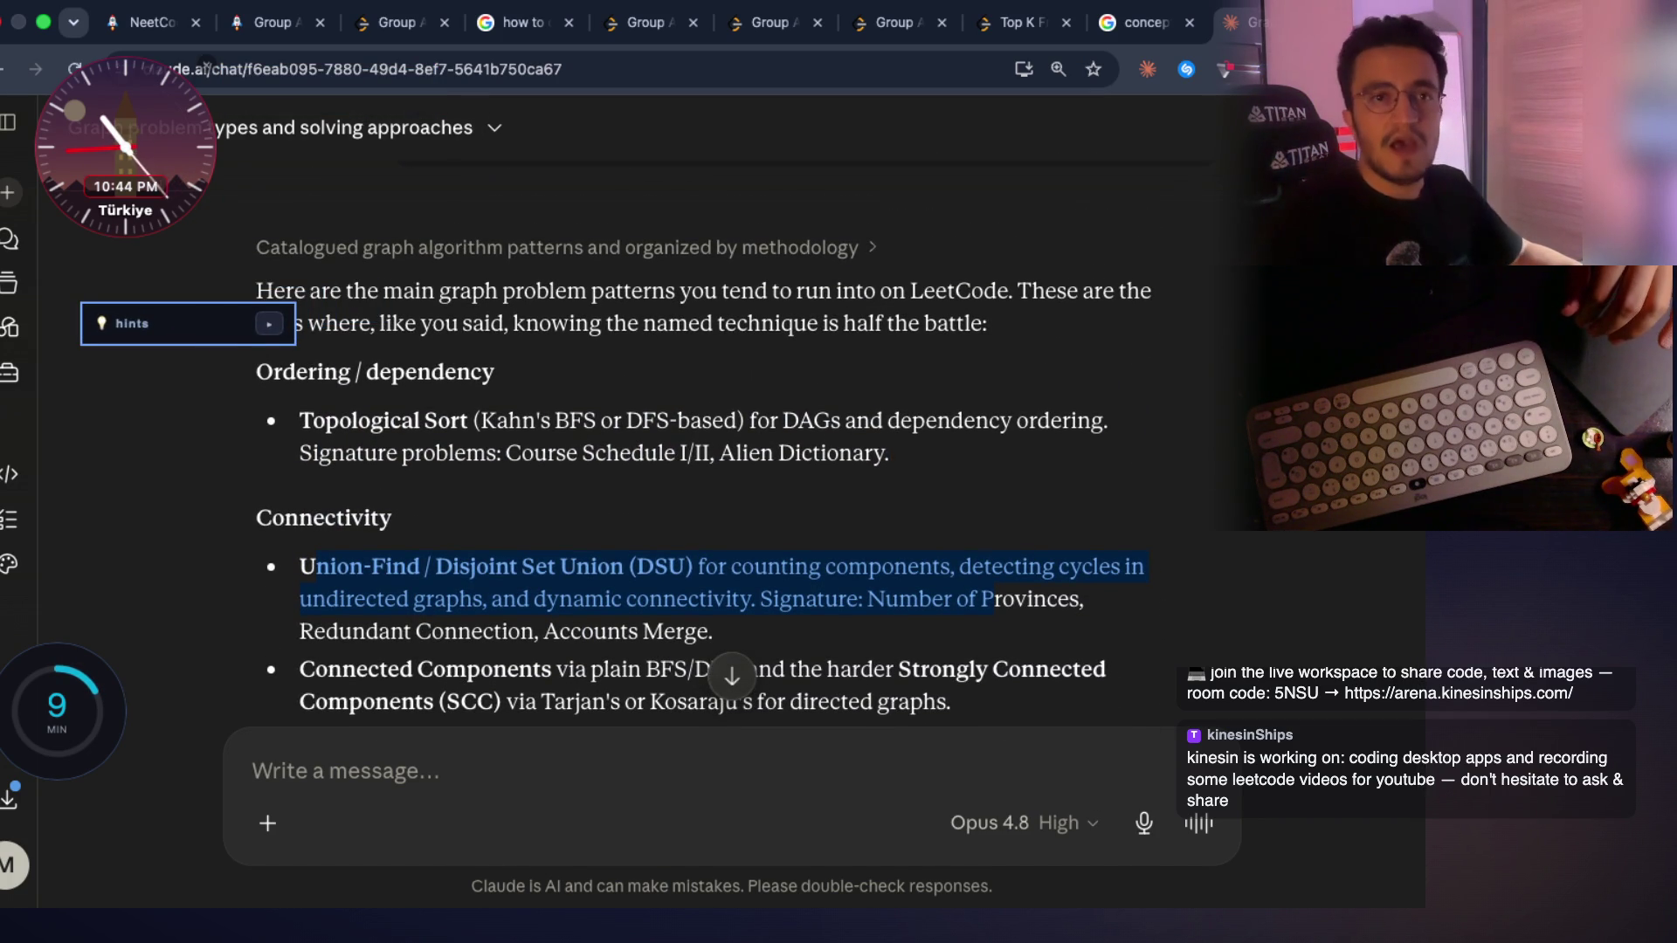
pyautogui.press('super+Tab')
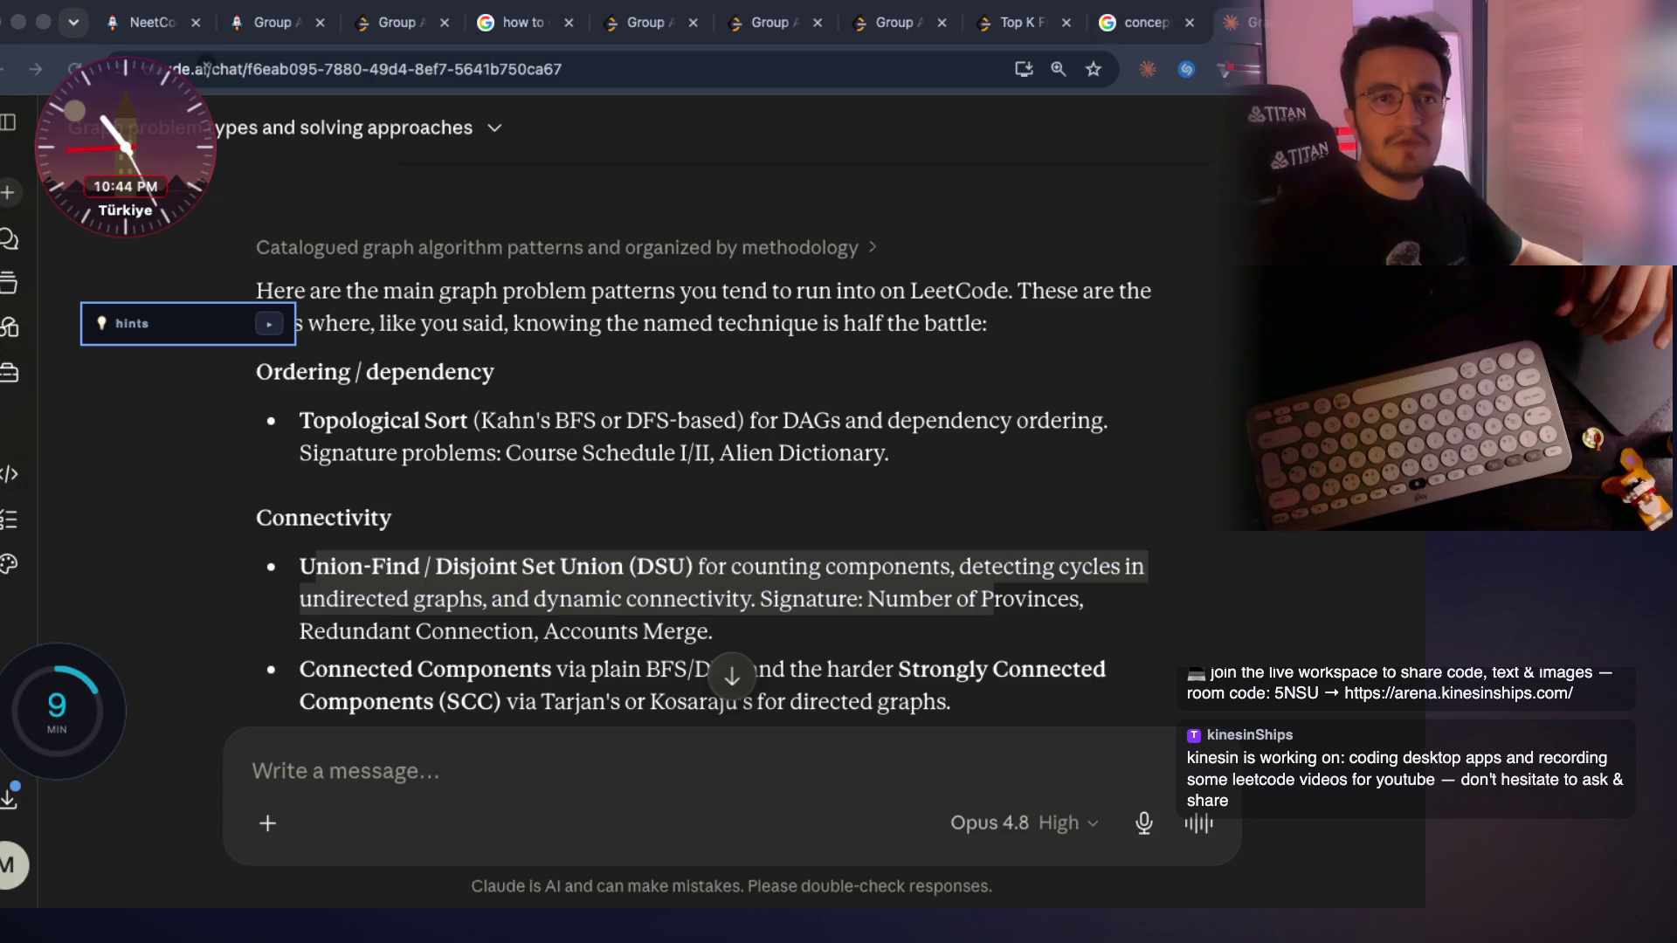